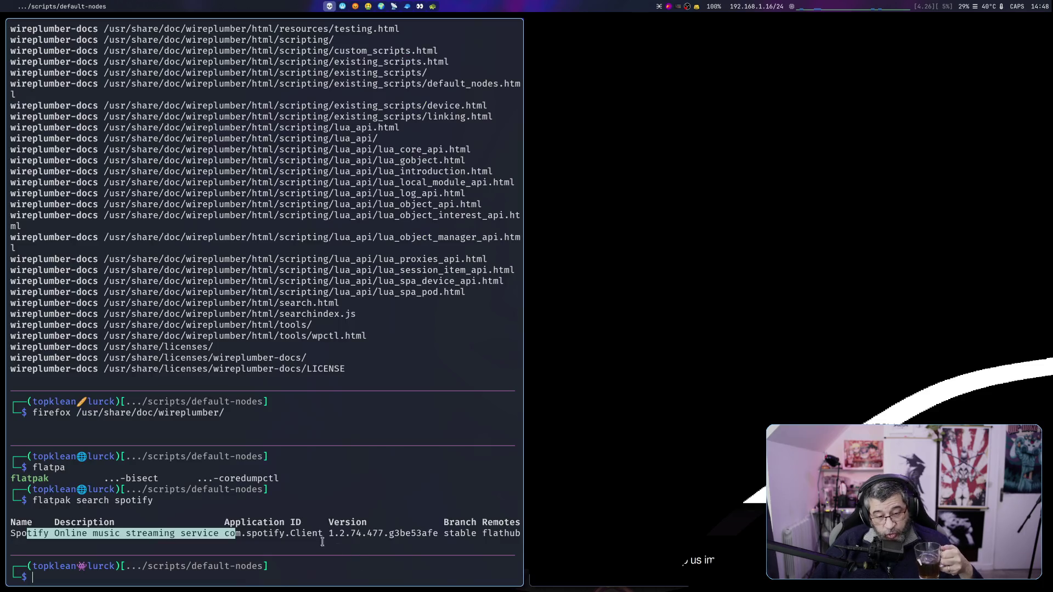
Rerun the Flatpak search with 'discord' instead of spotify, then clear the terminal with Ctrl+L.
triple_click(322, 537)
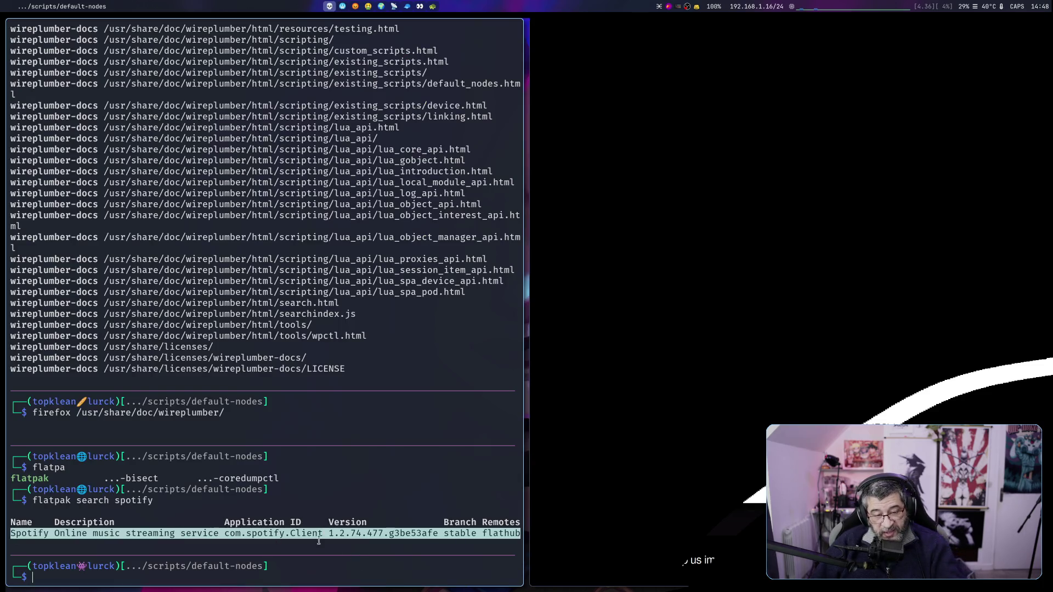
key("Up")
key("ctrl+w")
type("discord")
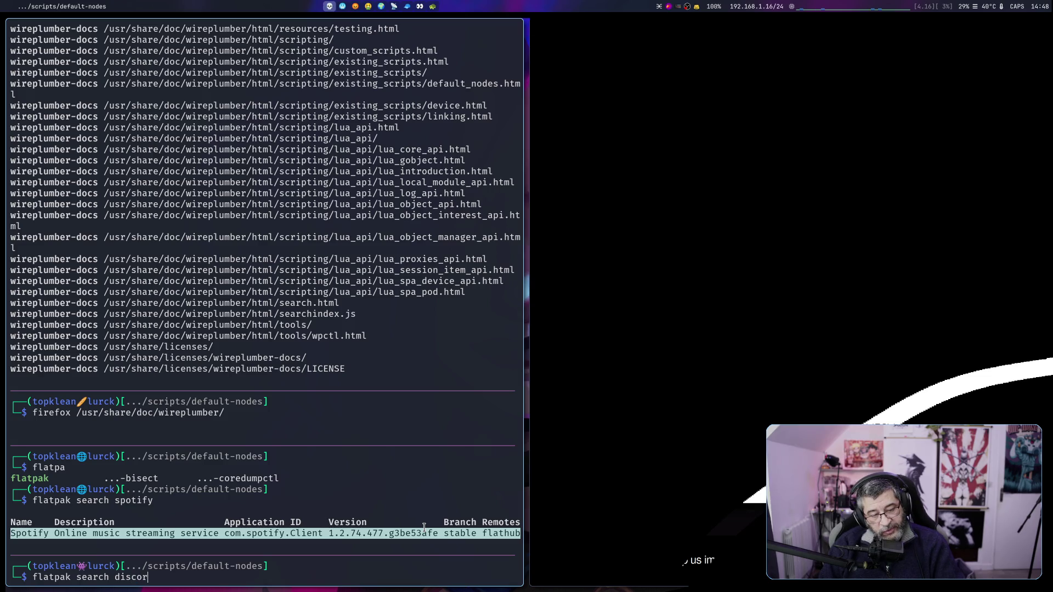
key("Return")
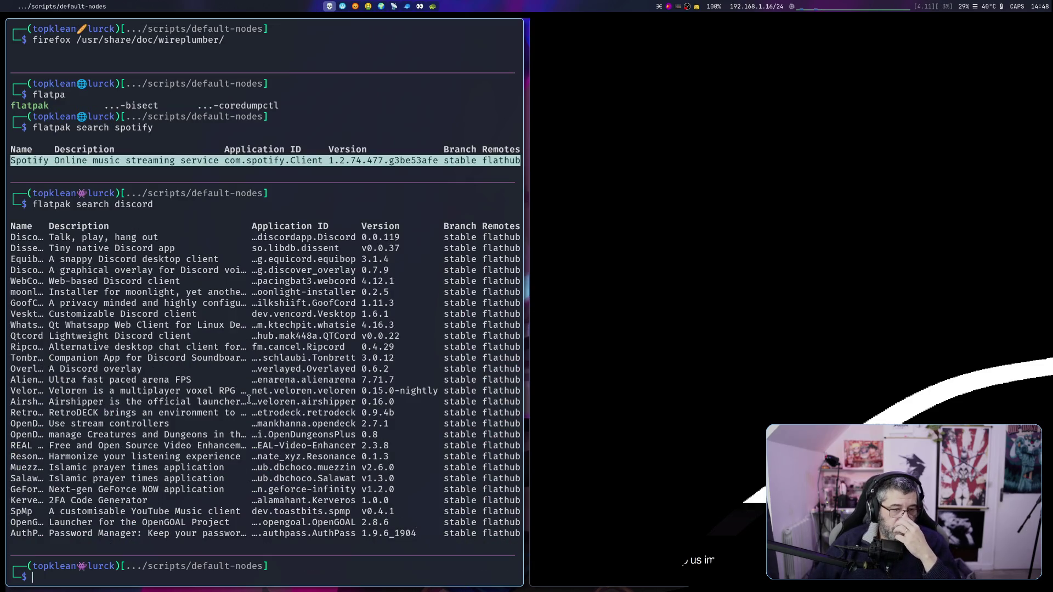
key("ctrl+l")
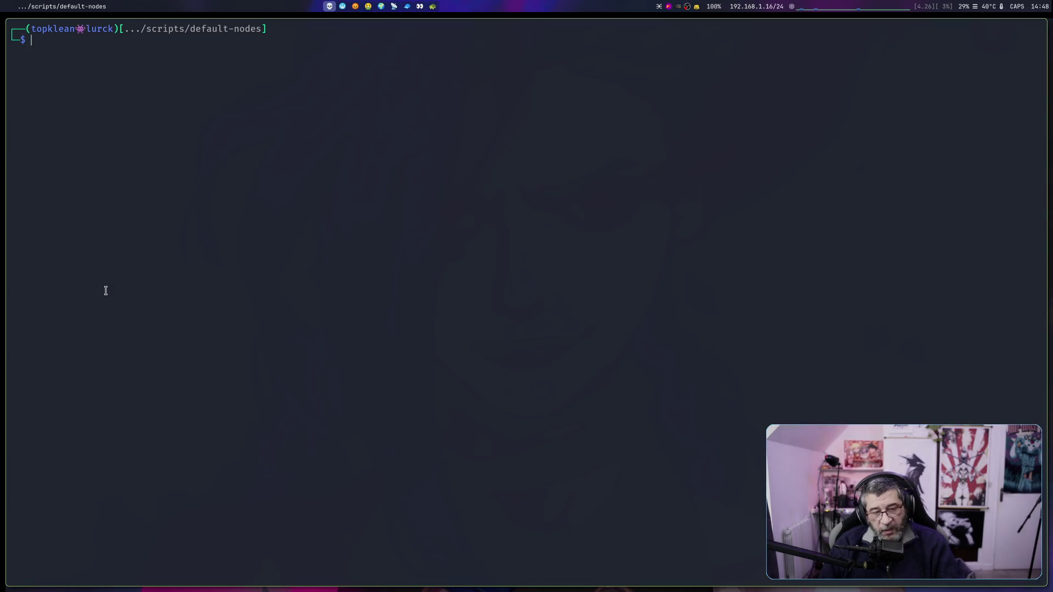
Rerun 'flatpak search discord' full-width, select the com.discordapp.Discord row, and tile Firefox beside it.
key("Up")
key("Return")
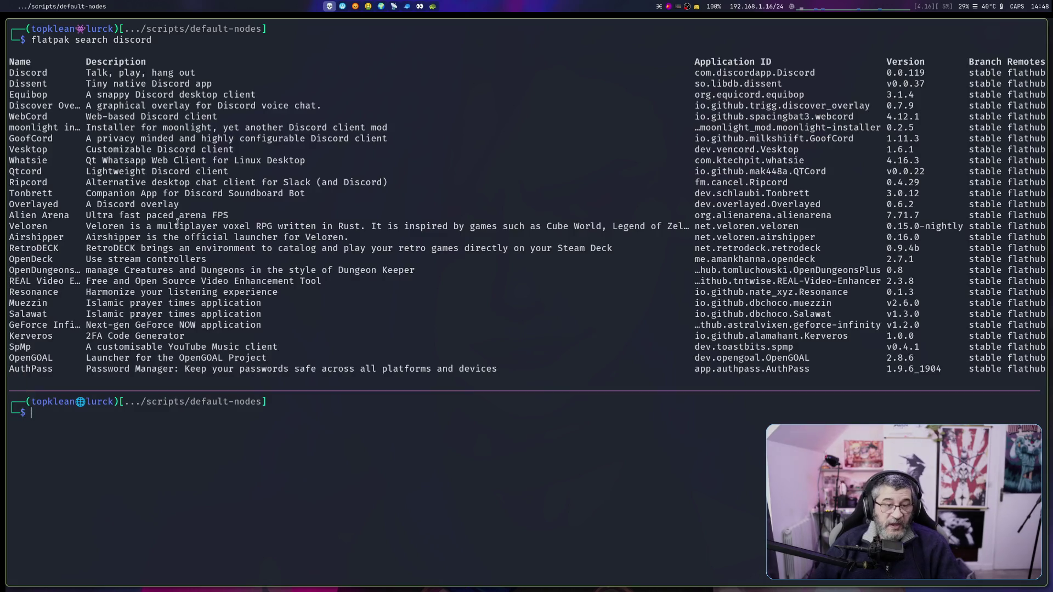
double_click(21, 72)
left_click(21, 72)
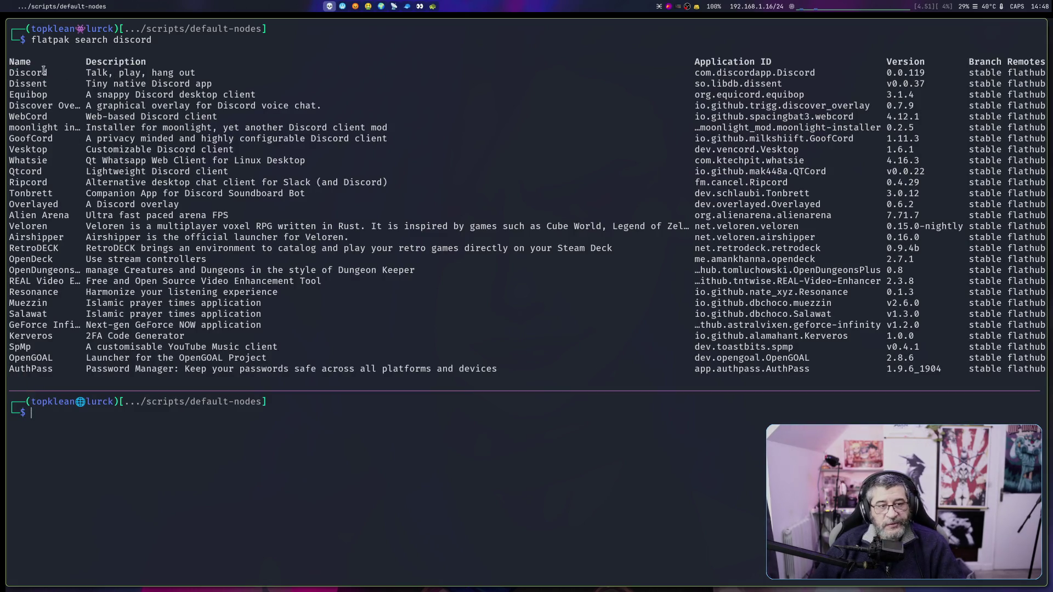
mouse_move(13, 70)
left_mouse_down()
mouse_move(801, 96)
mouse_move(811, 72)
left_mouse_up()
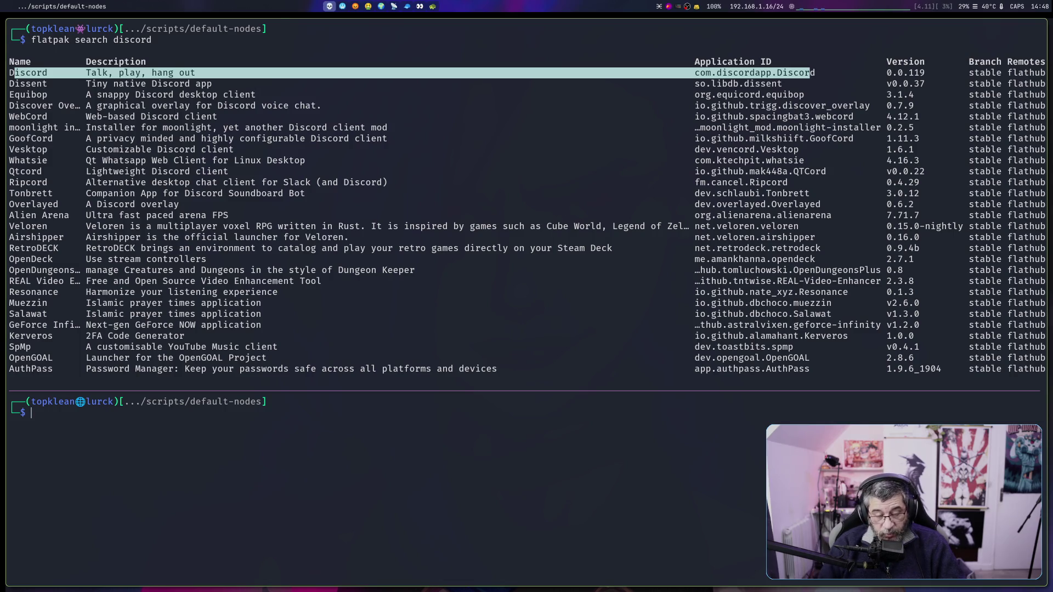
key("super+b")
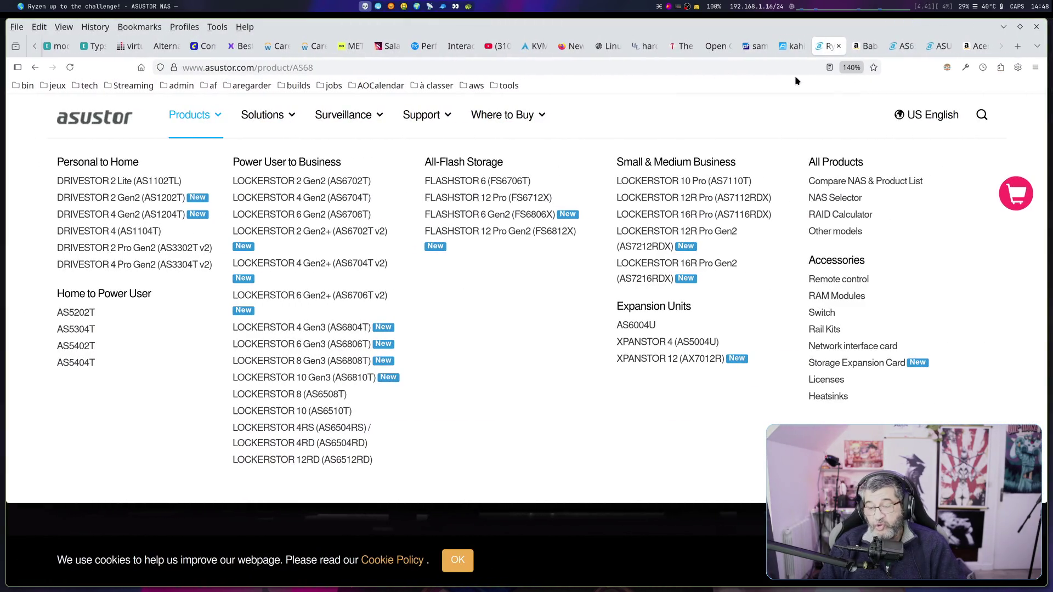
Open YouTube in a new tab and start the Tech Over Tea Wireplumber-creator interview.
key("ctrl+t")
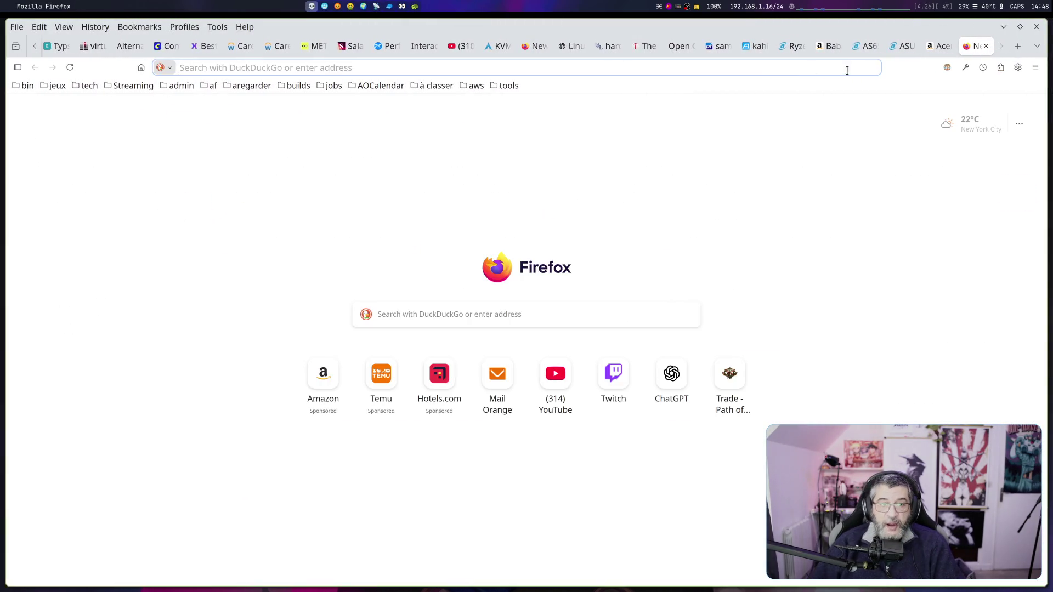
left_click(571, 378)
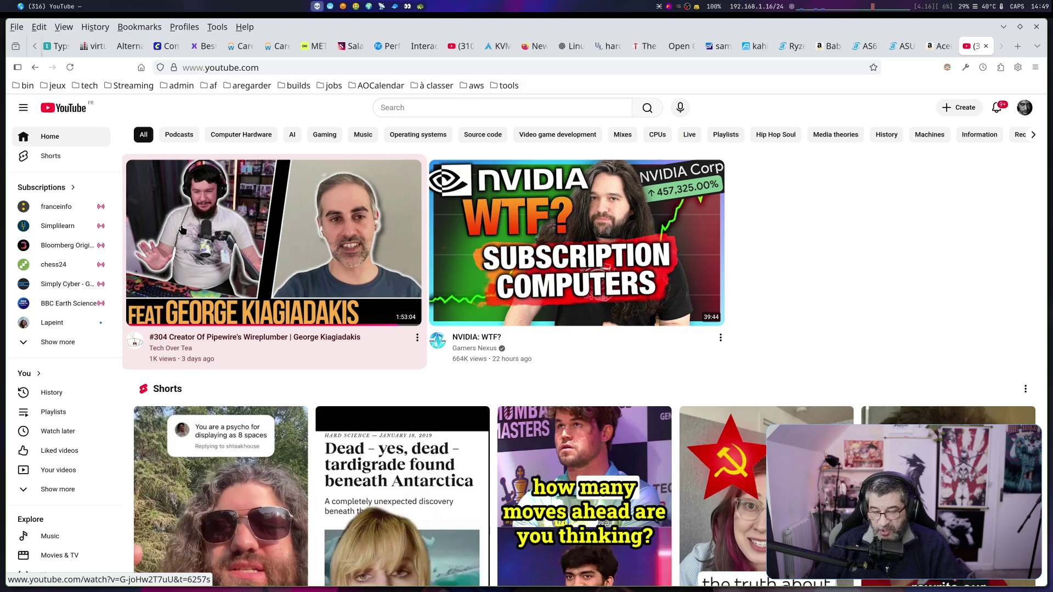
left_click(182, 230)
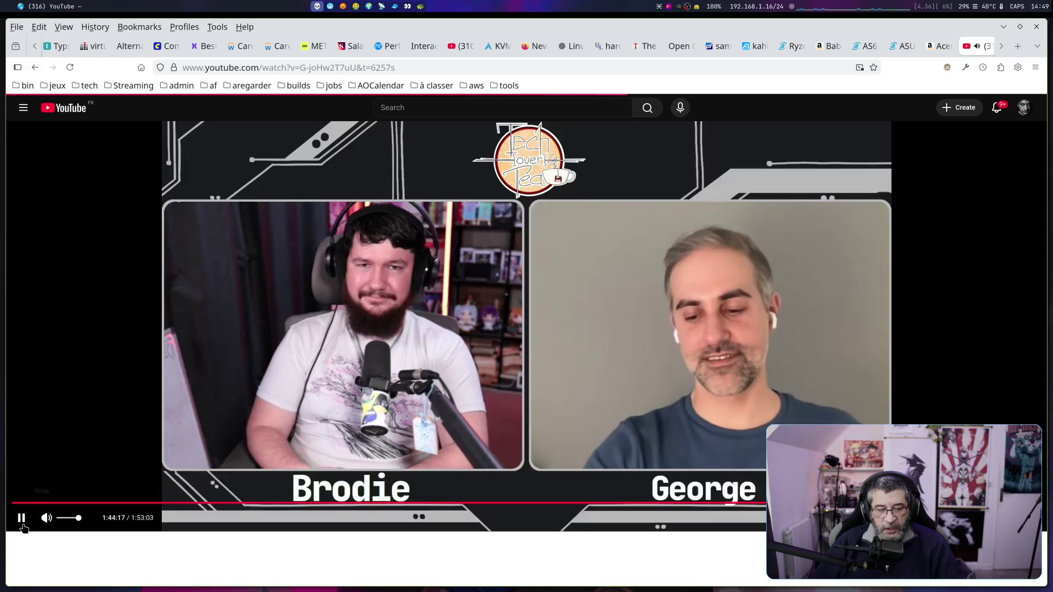
Pause the interview at 1:44:17 and highlight 'Pipewire's Wireplumber' in the video title.
left_click(21, 518)
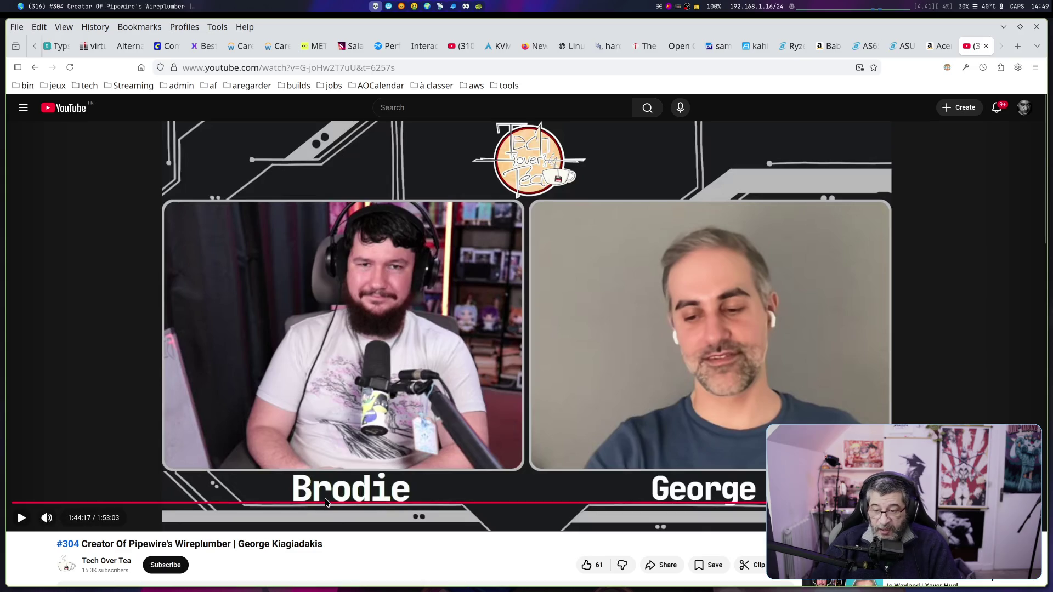
scroll(623, 474, "down", 2)
scroll(623, 474, "down", 2)
left_click_drag(130, 465, 231, 465)
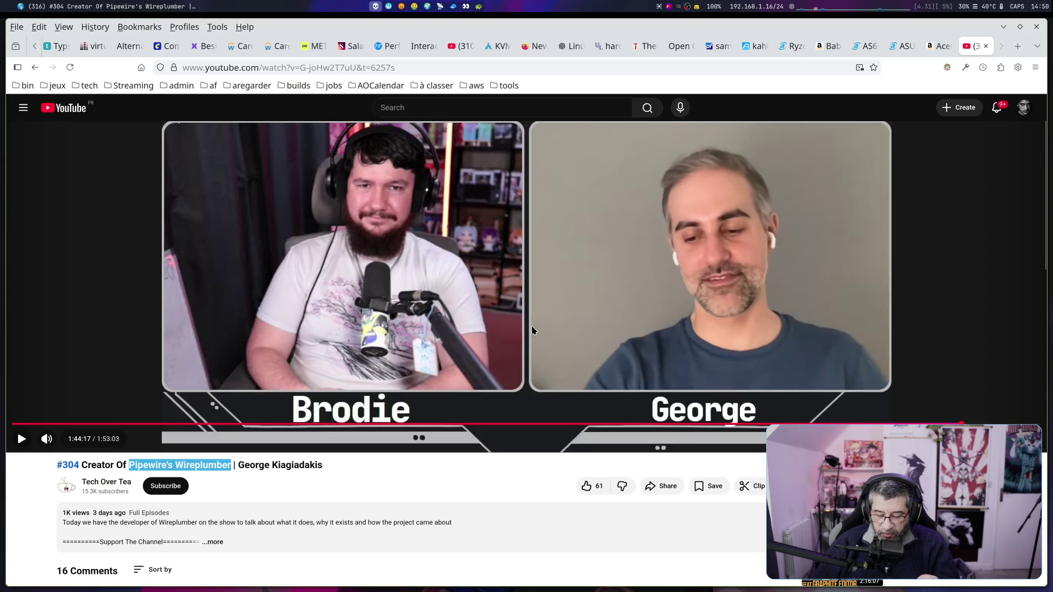
mouse_move(527, 332)
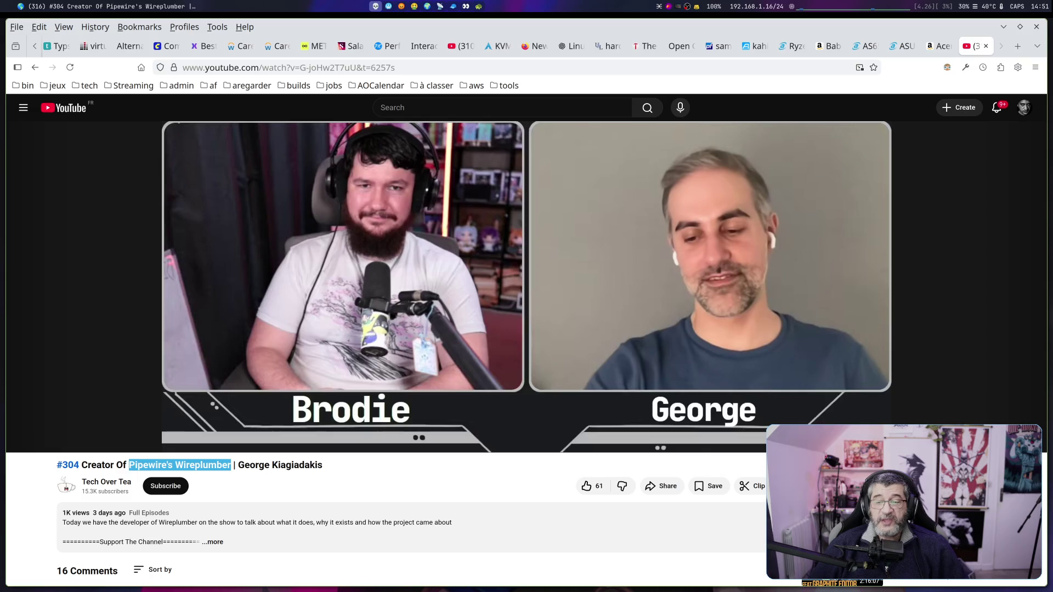
Select the word Wireplumber in the video title, then bring up the audio volume mixer.
double_click(199, 465)
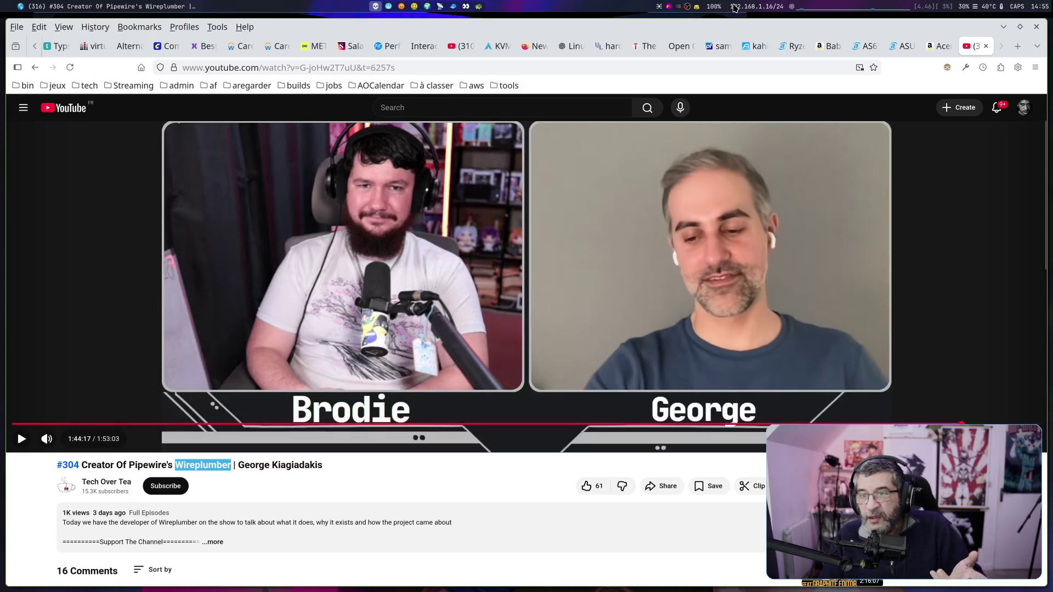
left_click(698, 8)
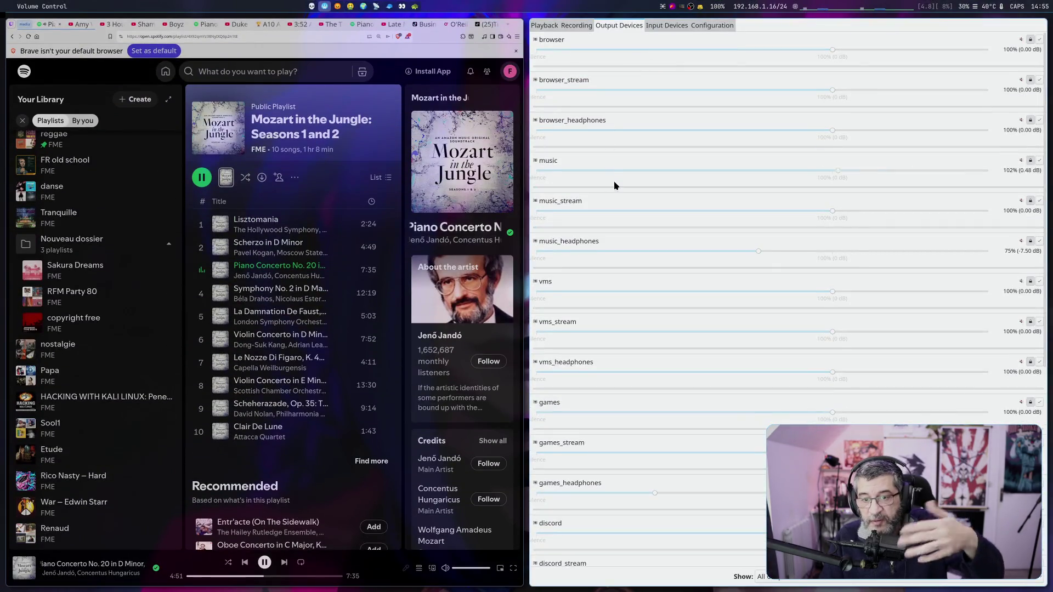
Review the Playback, Recording and Output tabs and keep Firefox's stream routed to browser.
left_click(556, 27)
left_click(586, 30)
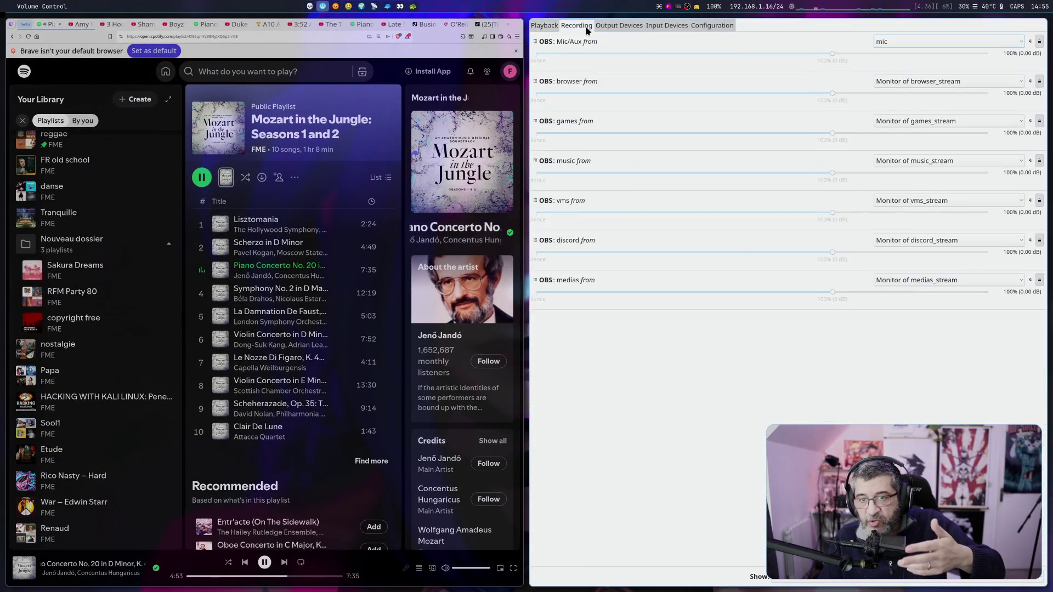
left_click(613, 25)
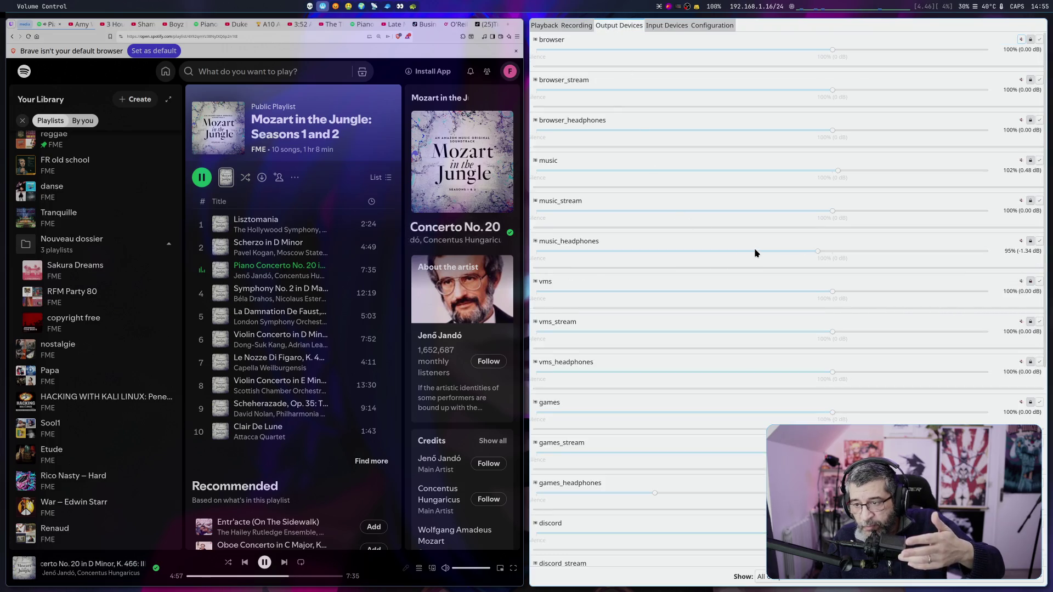
left_click(549, 27)
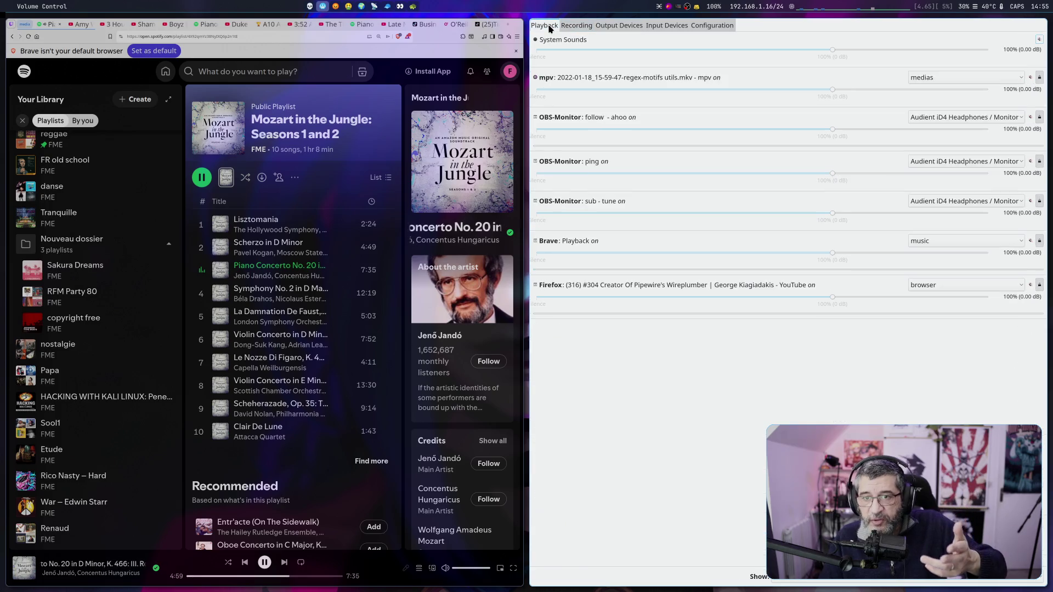
left_click(945, 284)
left_click(722, 428)
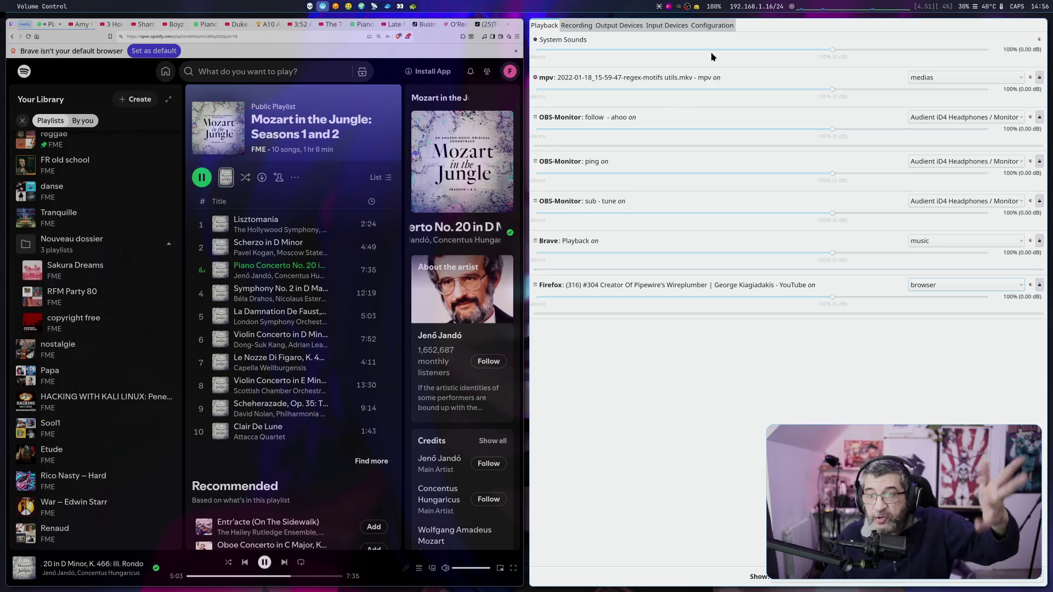
left_click(712, 25)
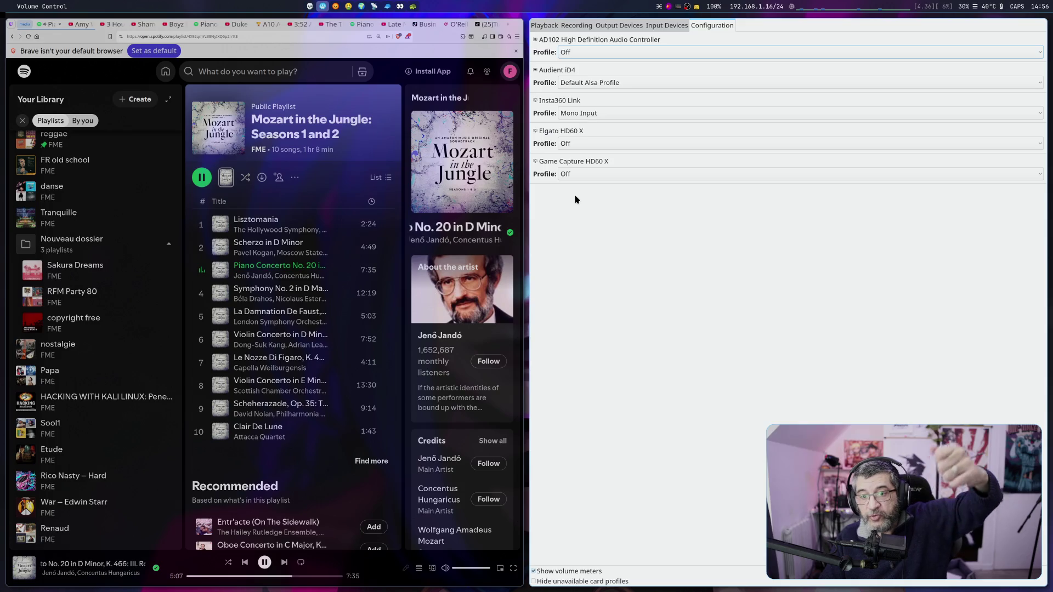
Set the Insta360 Link profile to Off and return to the YouTube workspace.
left_click(581, 116)
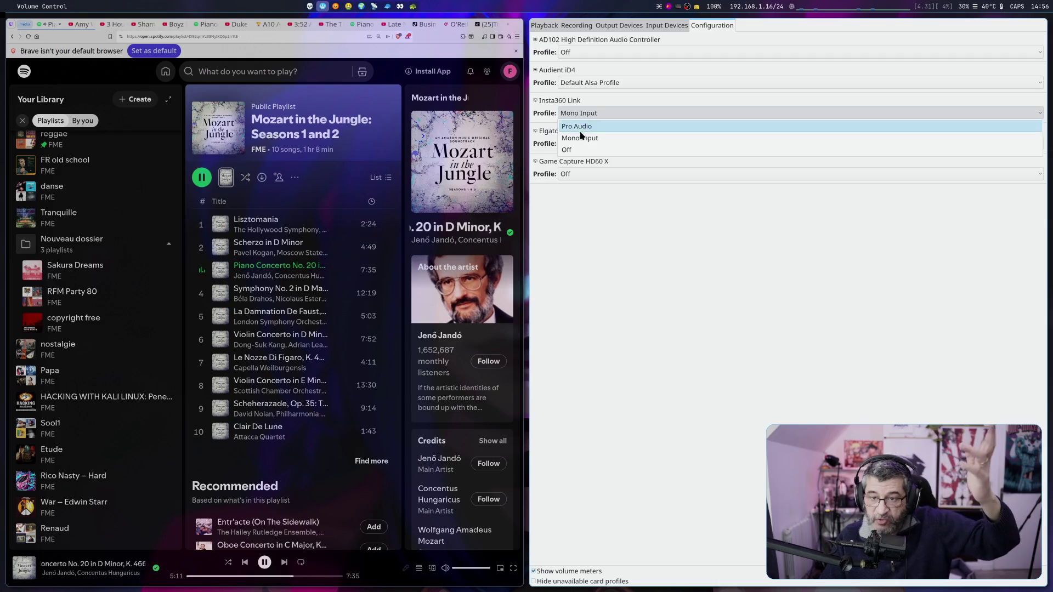
left_click(585, 153)
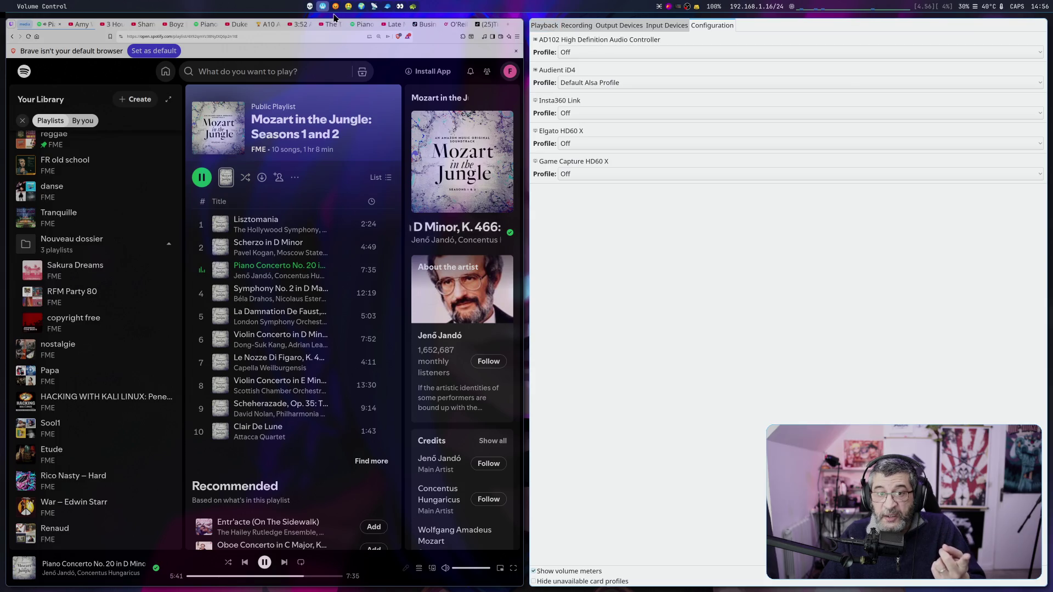
left_click(314, 7)
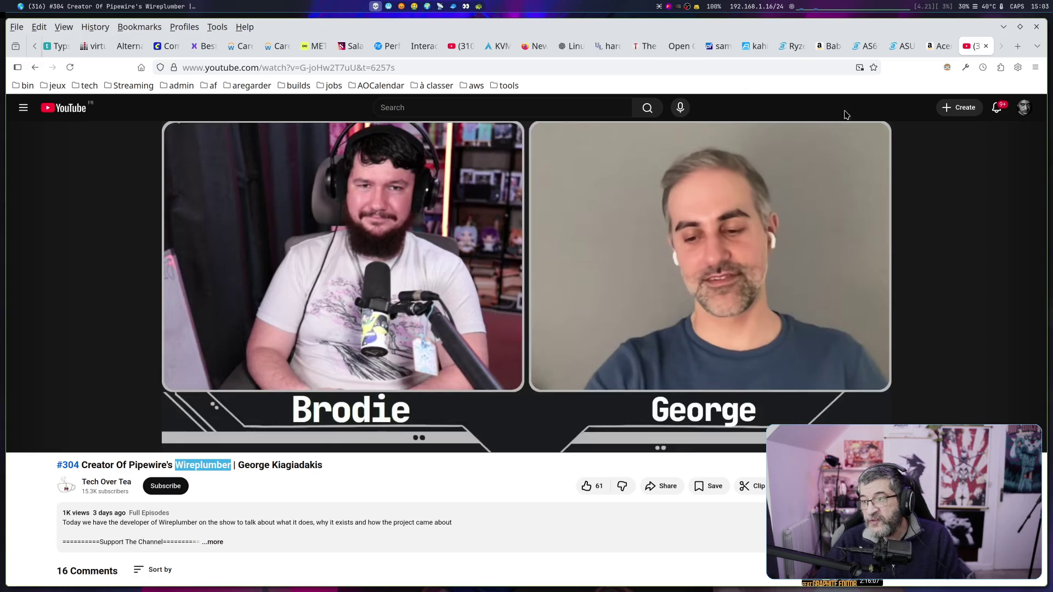
Load chatgpt.com in a fresh Firefox tab.
left_click(1018, 47)
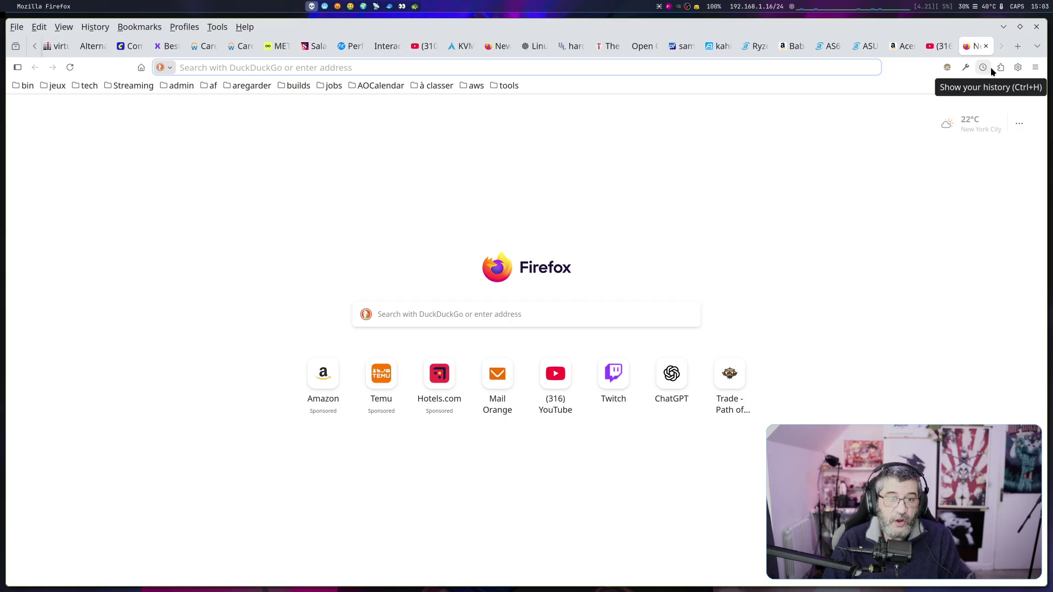
type("cha")
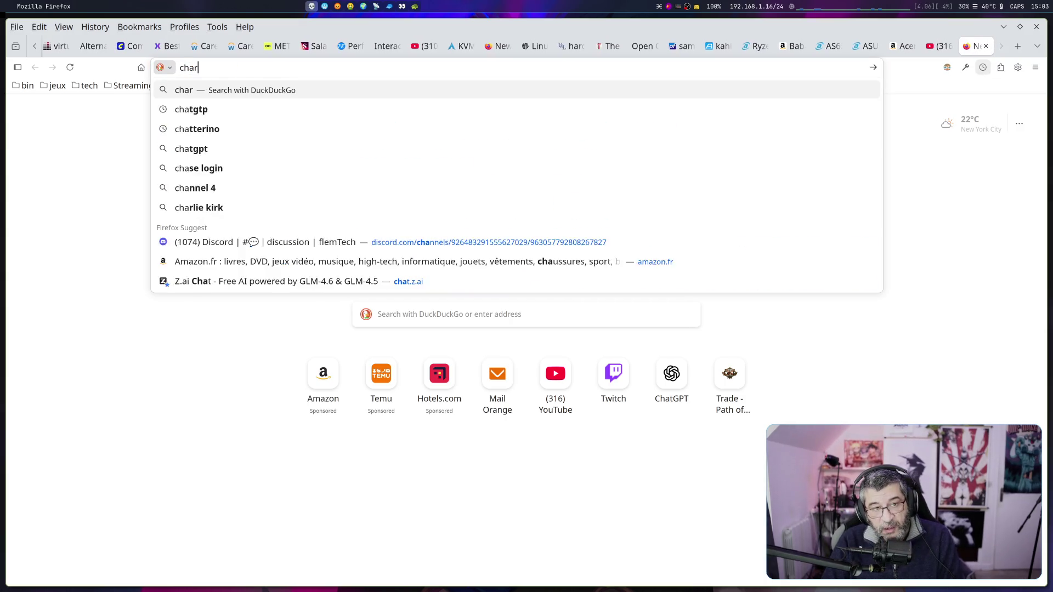
type("tgpt.com/")
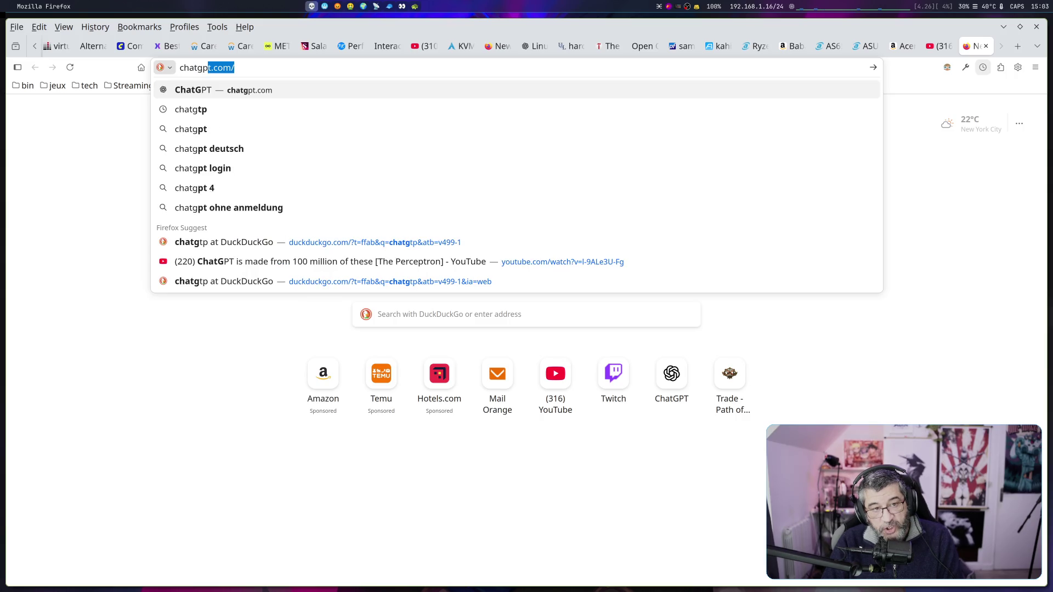
key("Return")
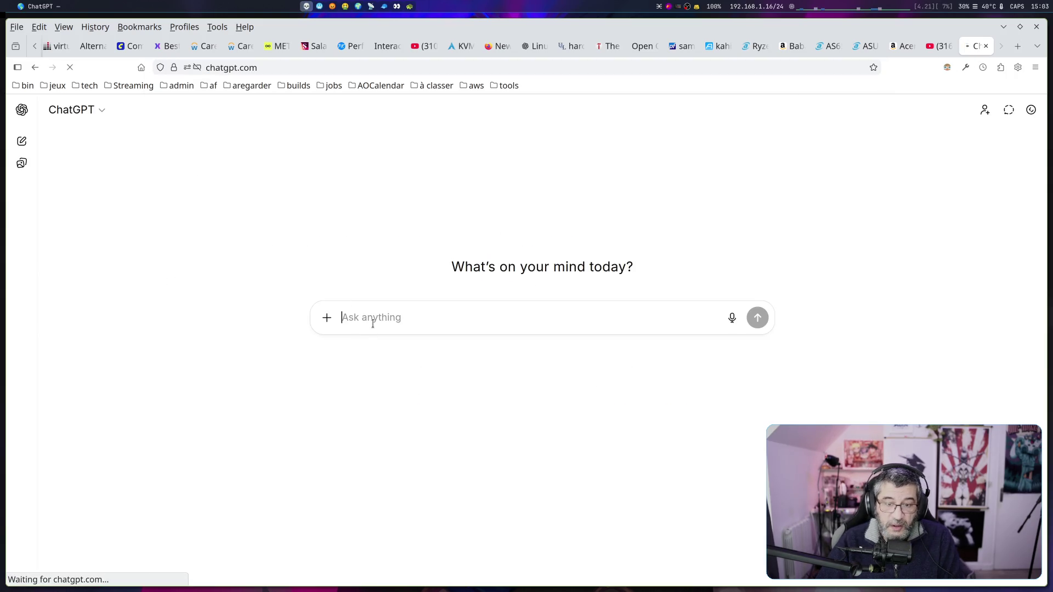
Begin the prompt: configure Linux sound with two nodes, one for browsers, one for other multimedia.
type("under ")
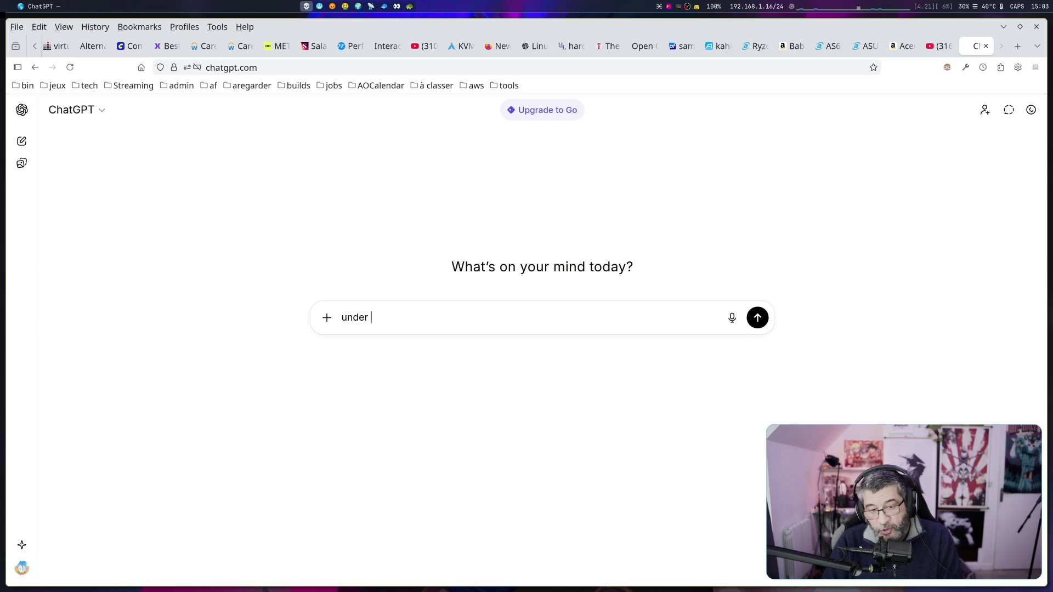
type("linux, help")
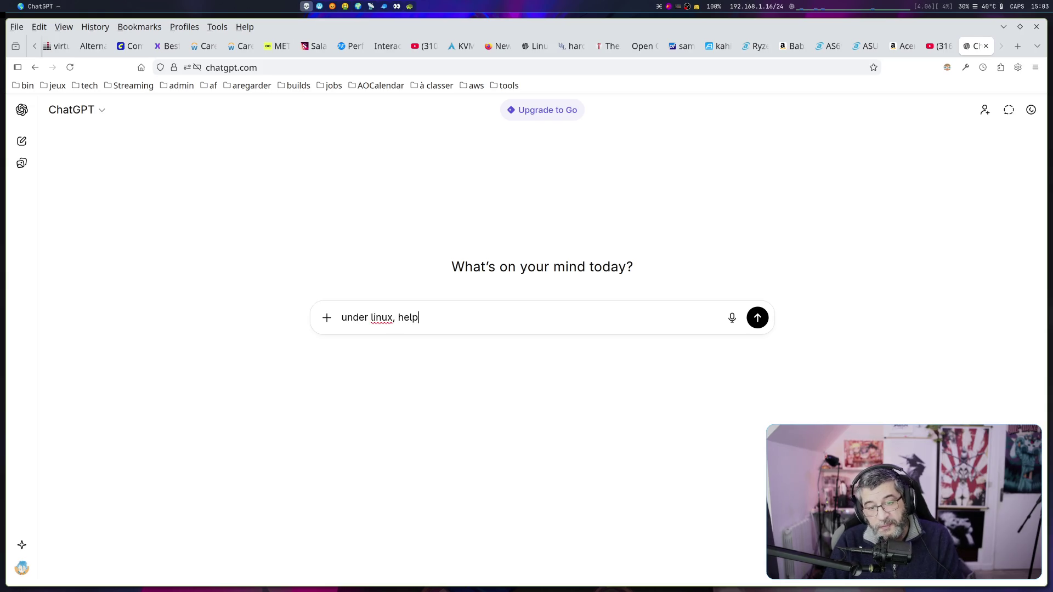
type(" me to vor")
key("BackSpace")
key("BackSpace")
key("BackSpace")
type("configure my soiu")
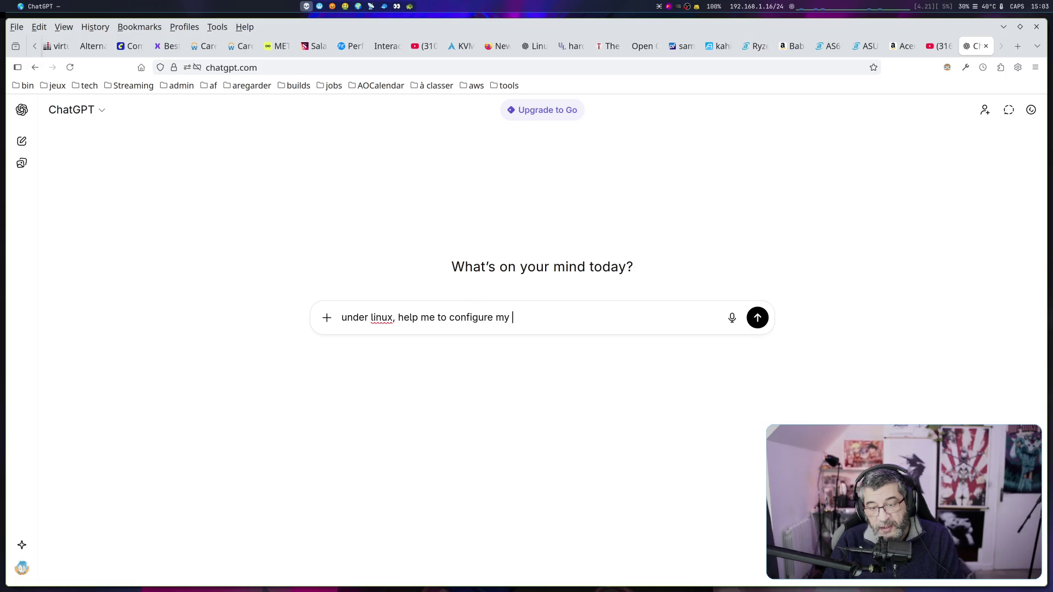
key("BackSpace")
key("BackSpace")
type("und.")
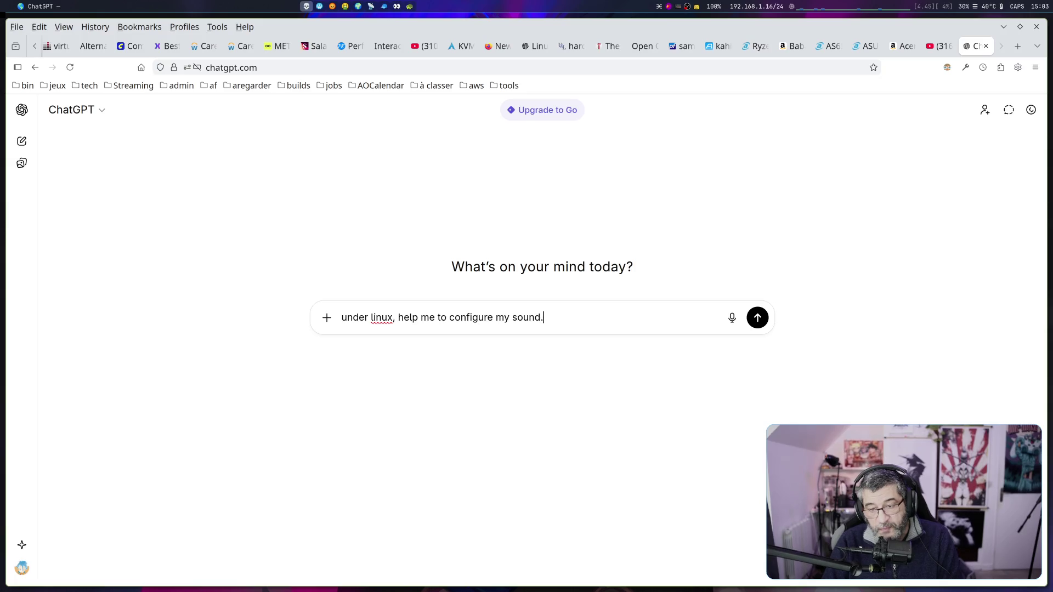
type(" i want to node")
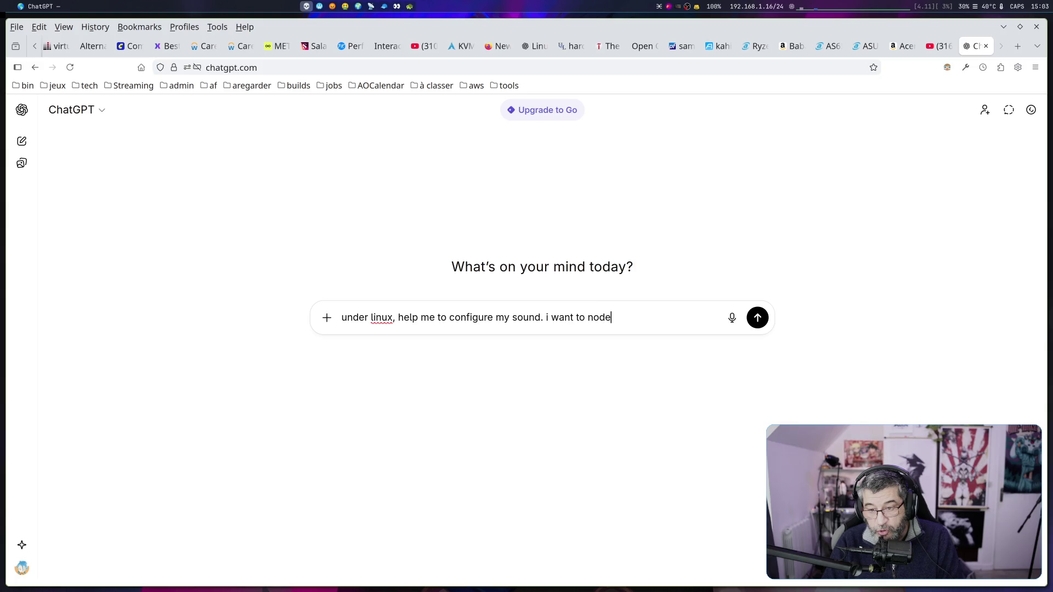
key("BackSpace")
type("s, one fo")
type("r all my ")
type("browser")
type(" and one for ")
type("the ohte")
key("BackSpace")
key("BackSpace")
key("BackSpace")
type("ther ")
type("muld")
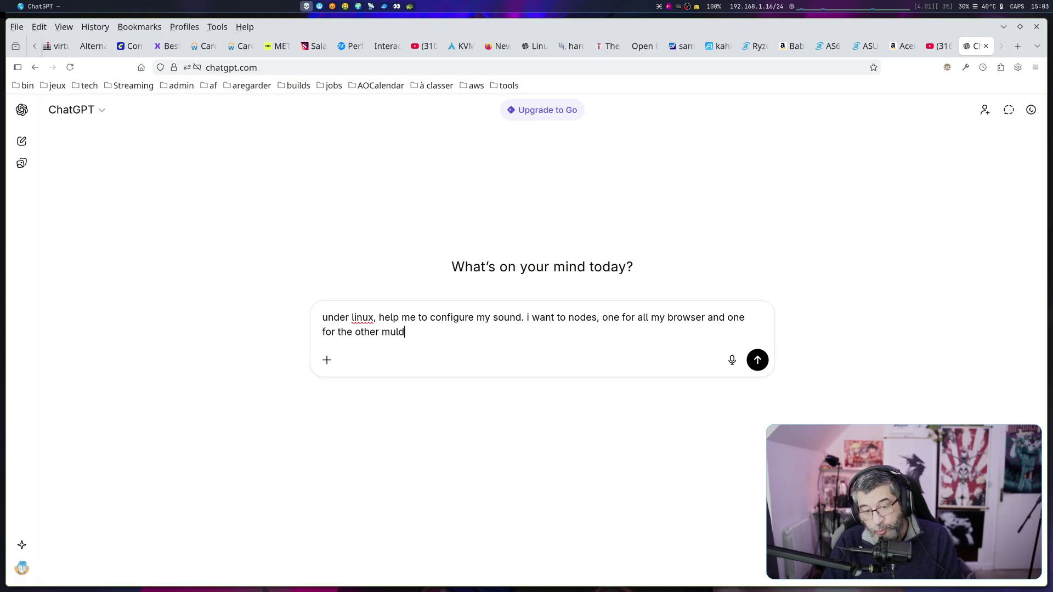
key("BackSpace")
type("timedia")
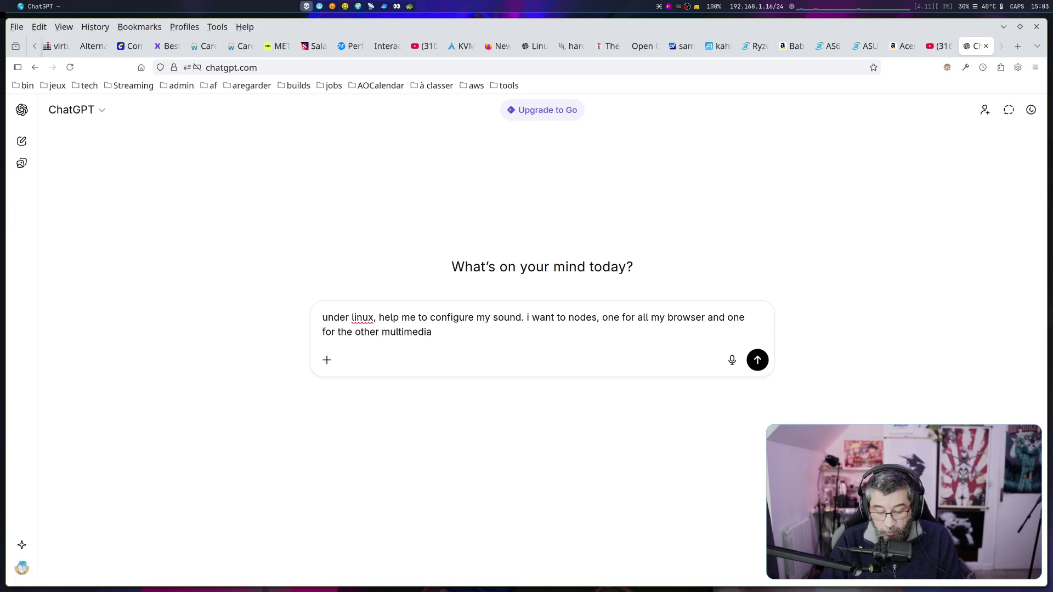
type(" flow...")
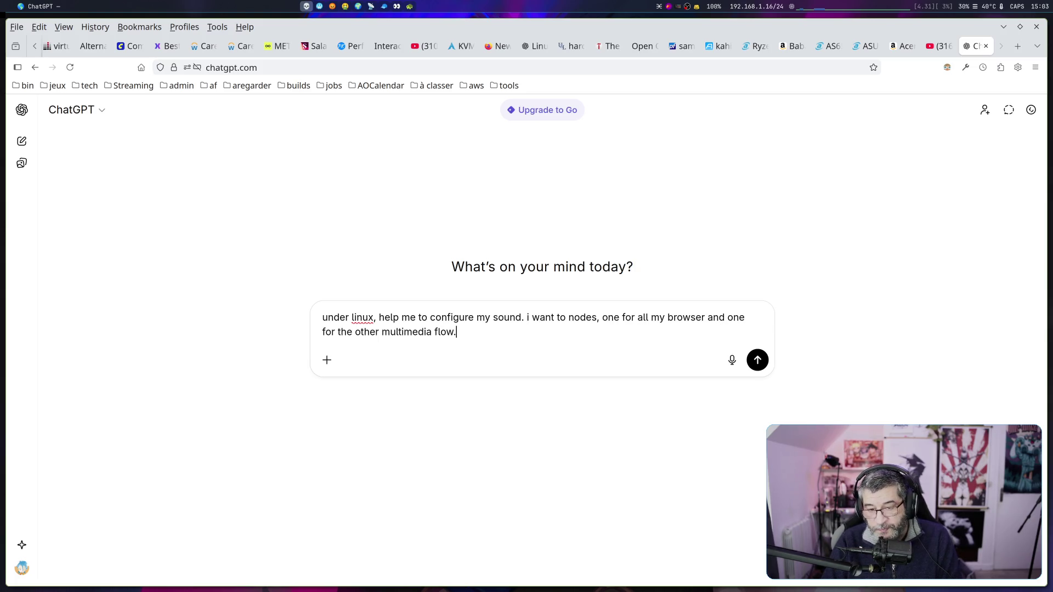
key("BackSpace")
key("BackSpace")
Add that both nodes feed sound card XXX on PipeWire with WirePlumber, asking for the conf, and send.
type("this ")
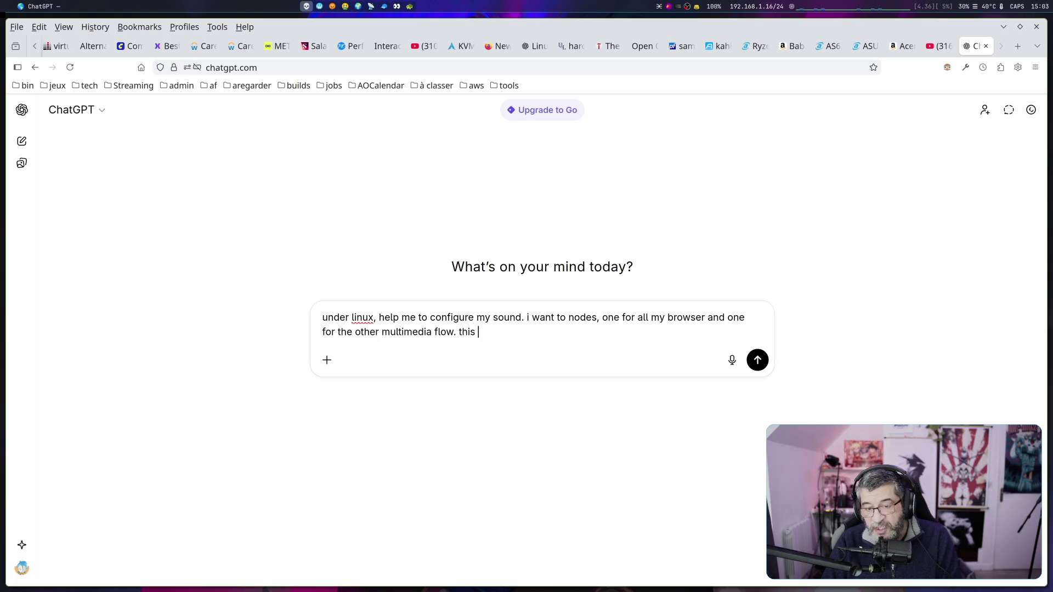
type("2 nodes go")
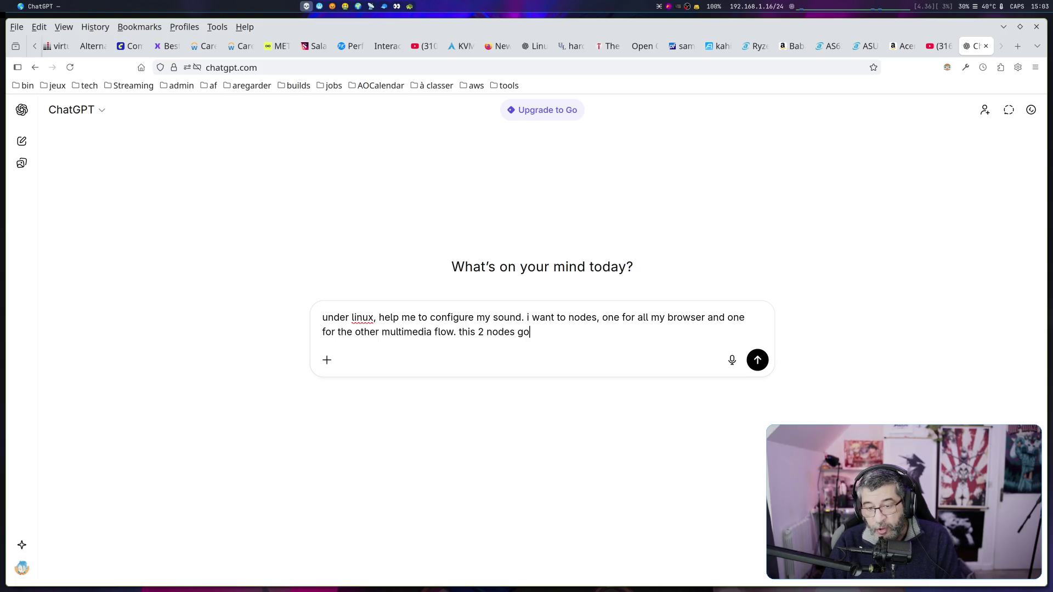
type(" to my ")
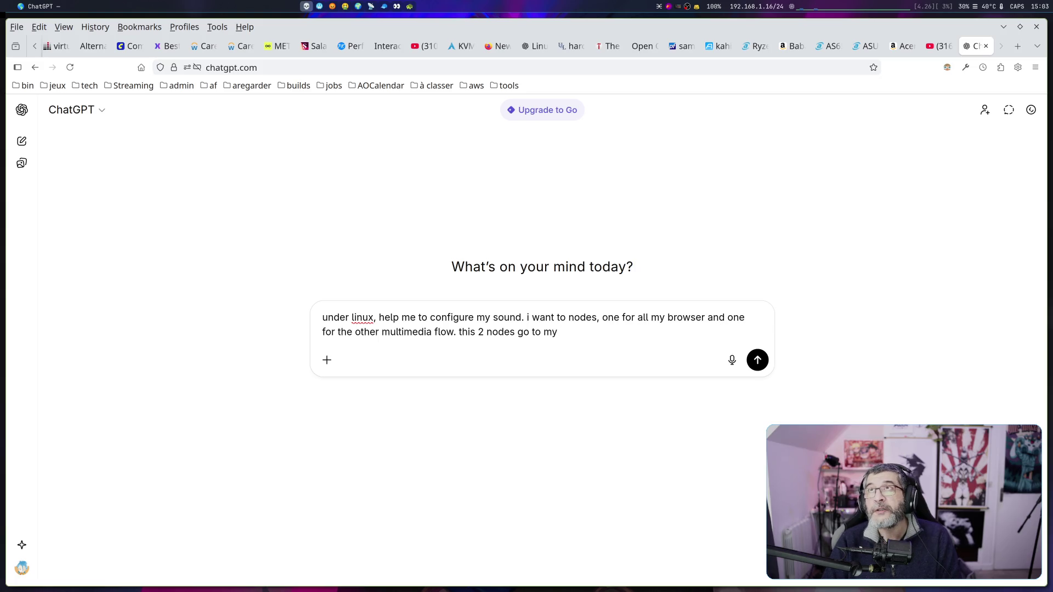
type("soundcar")
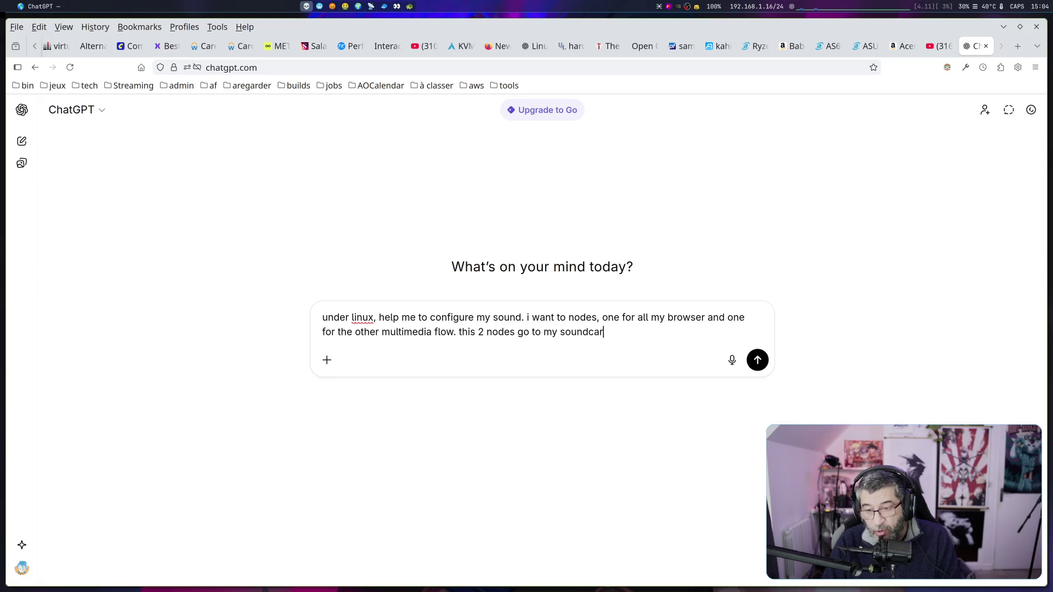
type("d, ")
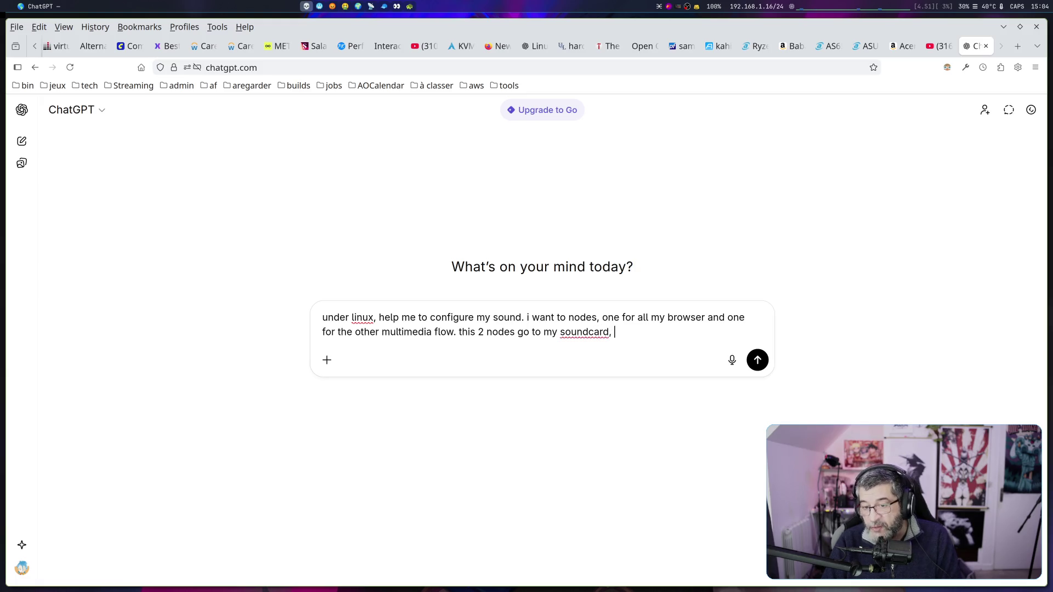
type("for now ,")
key("BackSpace")
type("just")
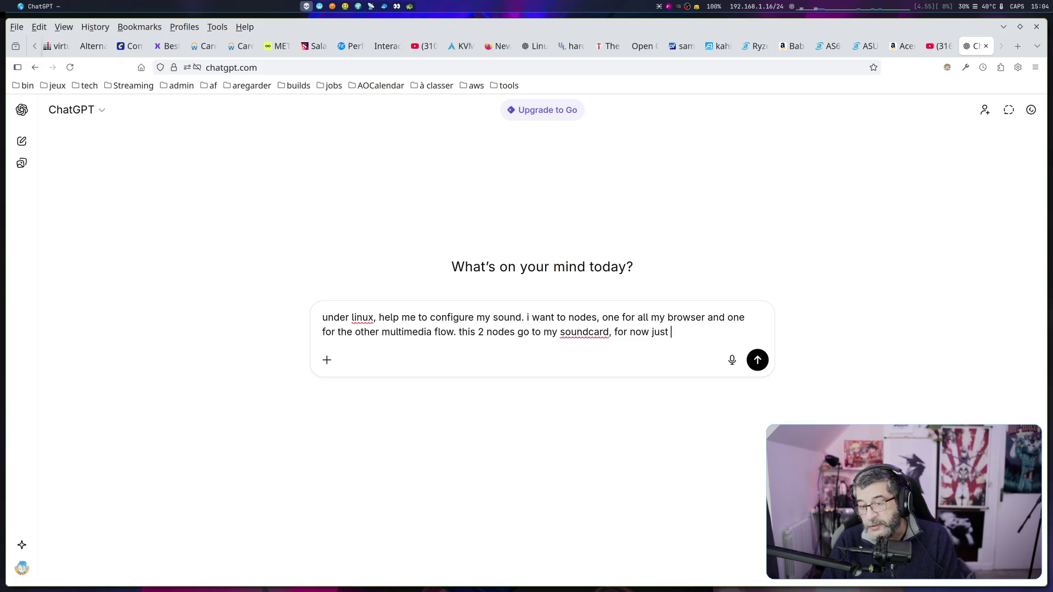
type(" name ")
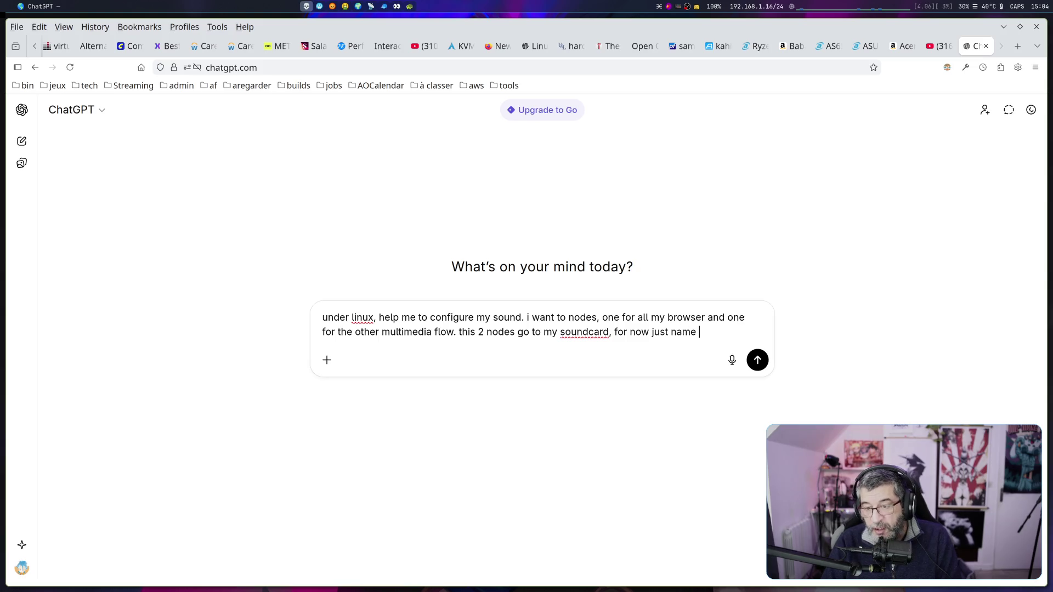
type("XXX. ok")
key("BackSpace")
key("BackSpace")
type("i a")
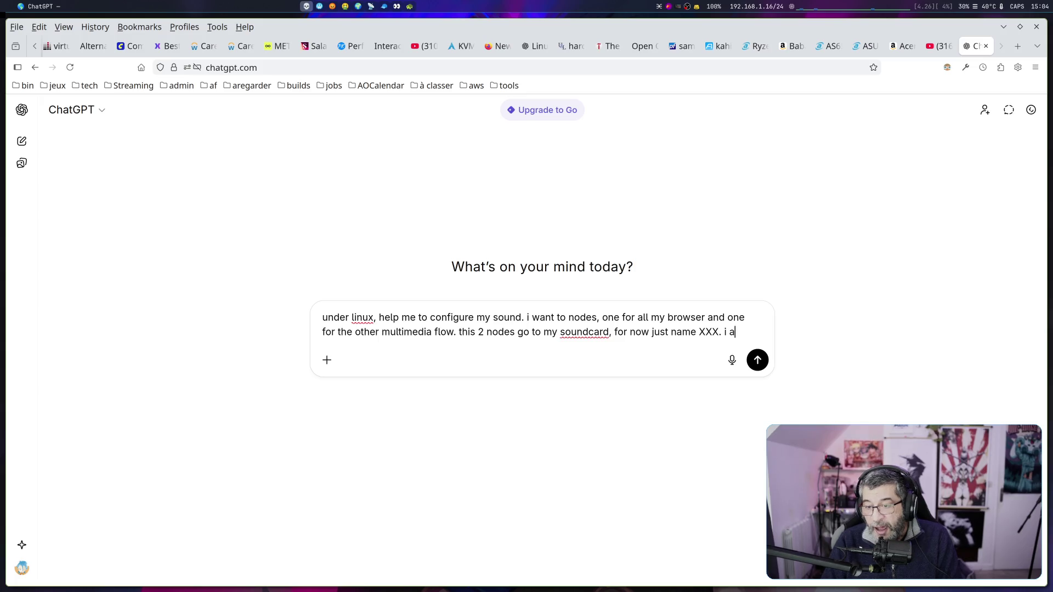
type("m using mo")
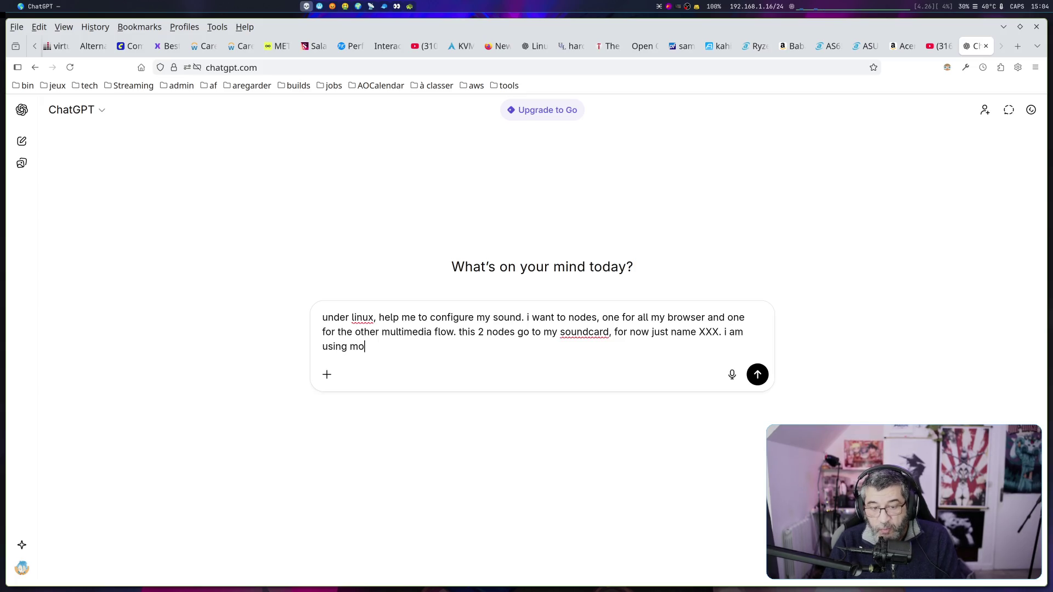
type("dern pipe")
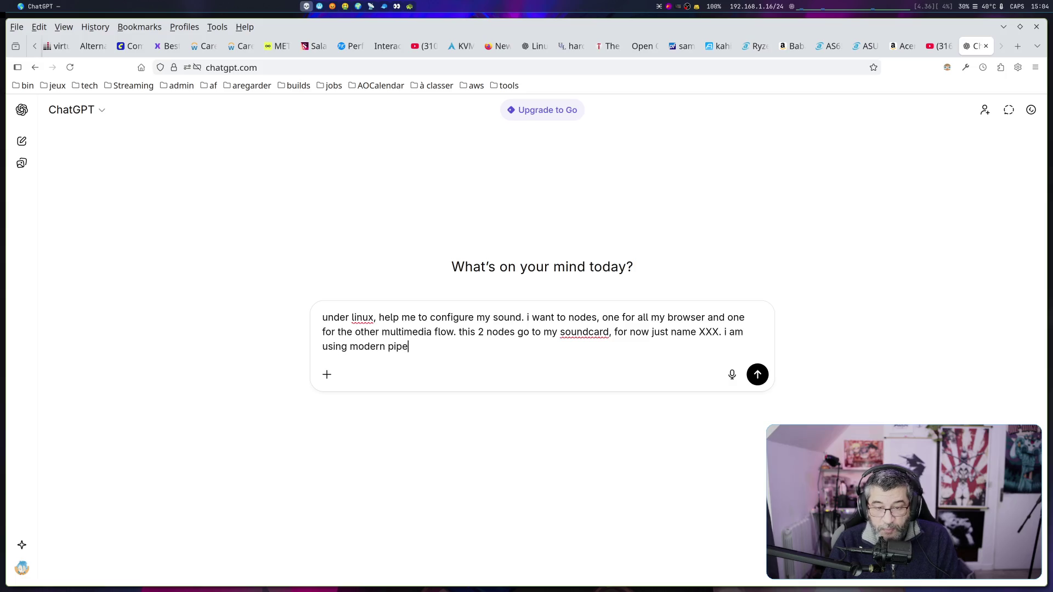
type("wire woit")
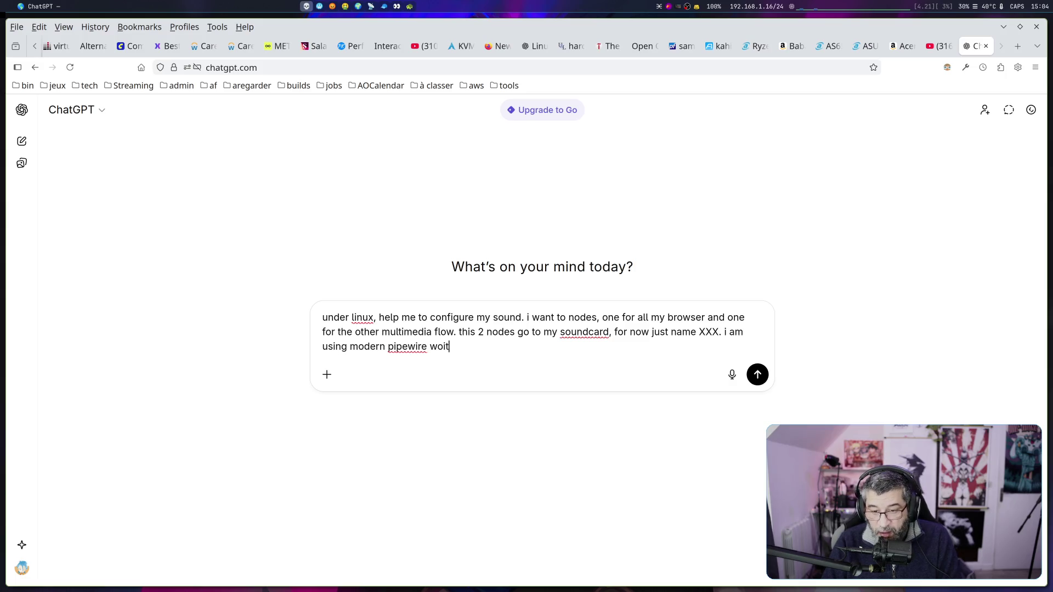
key("BackSpace")
key("BackSpace")
key("BackSpace")
type("ith wir")
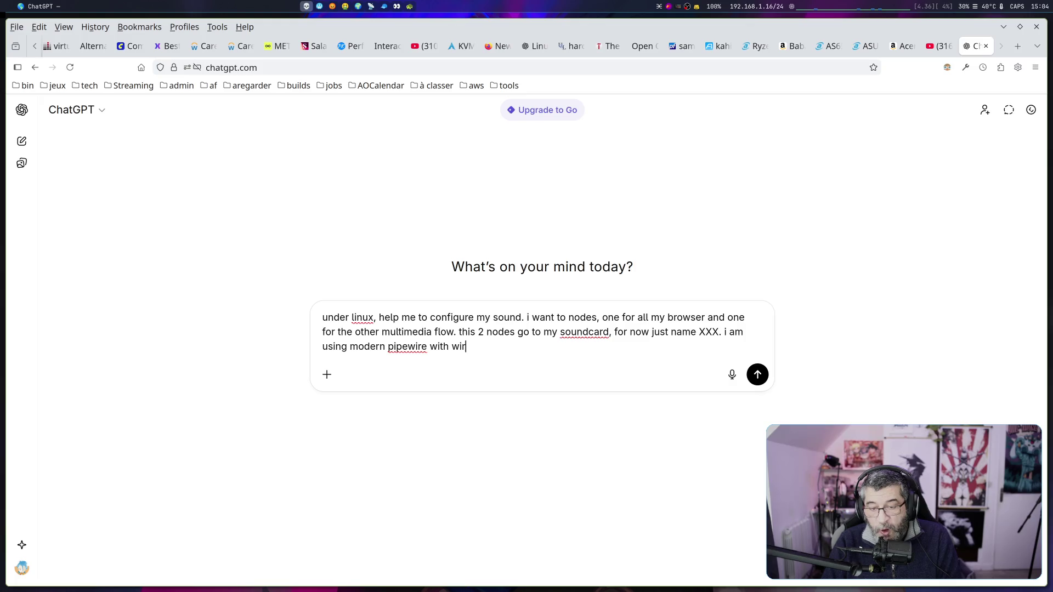
type("eplumber.")
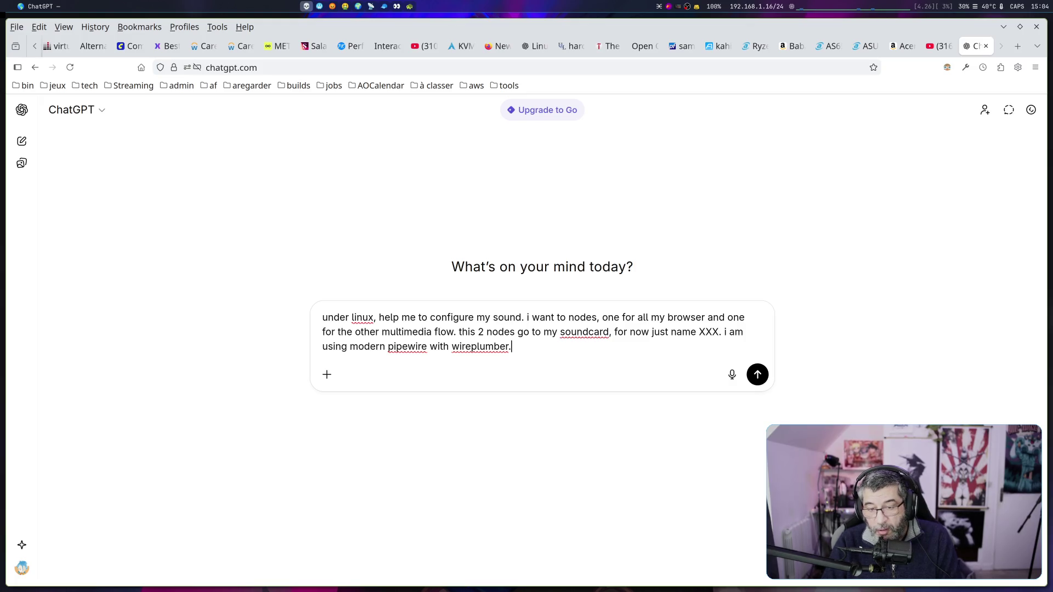
type(" give ")
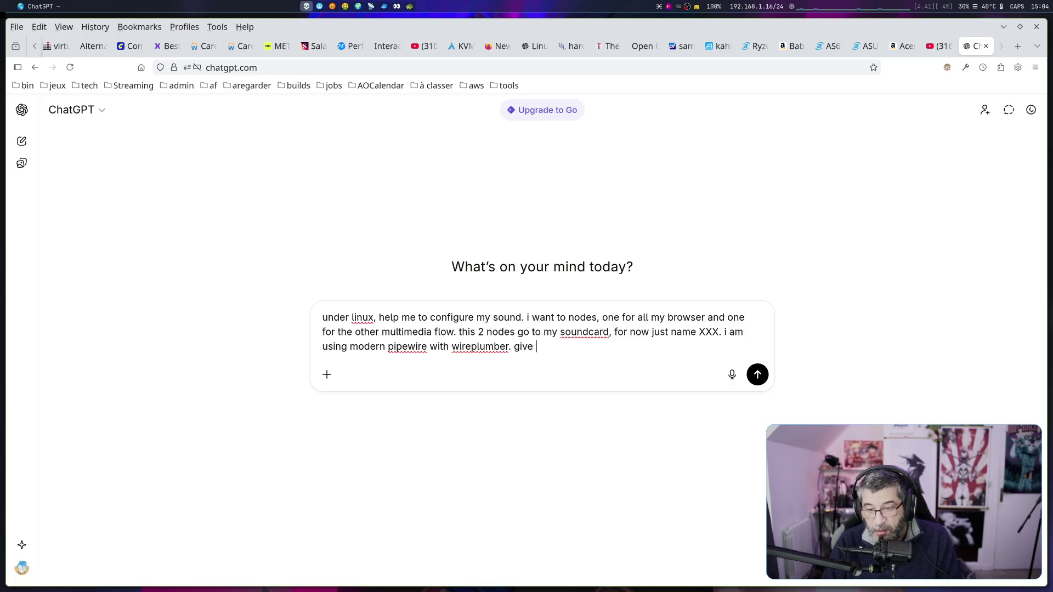
type("the conf")
key("Return")
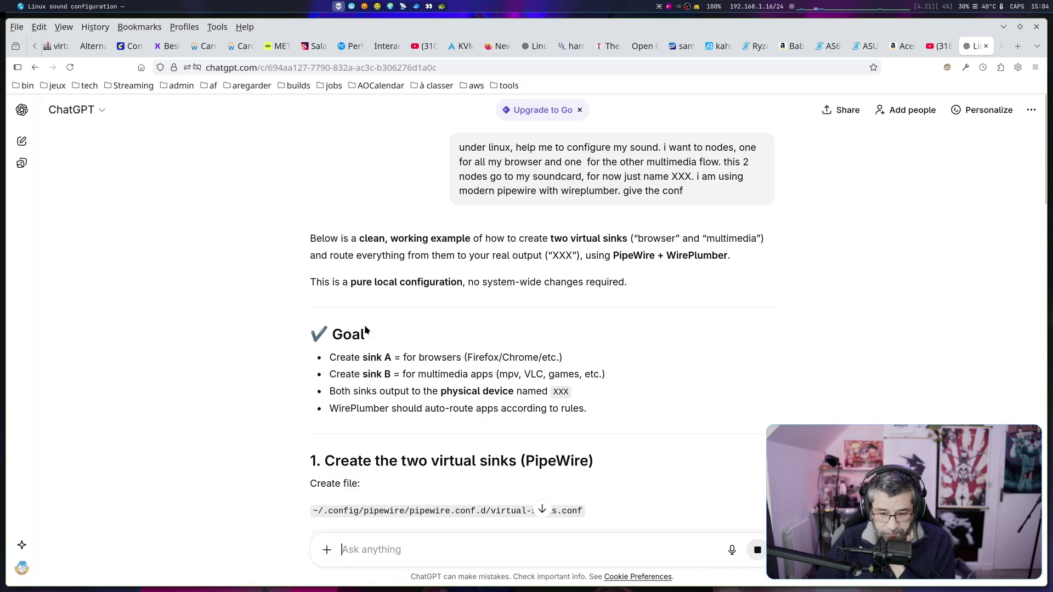
Scroll the reply down to the virtual-sinks.conf snippet, briefly selecting its file path.
scroll(365, 329, "down", 3)
scroll(415, 397, "down", 2)
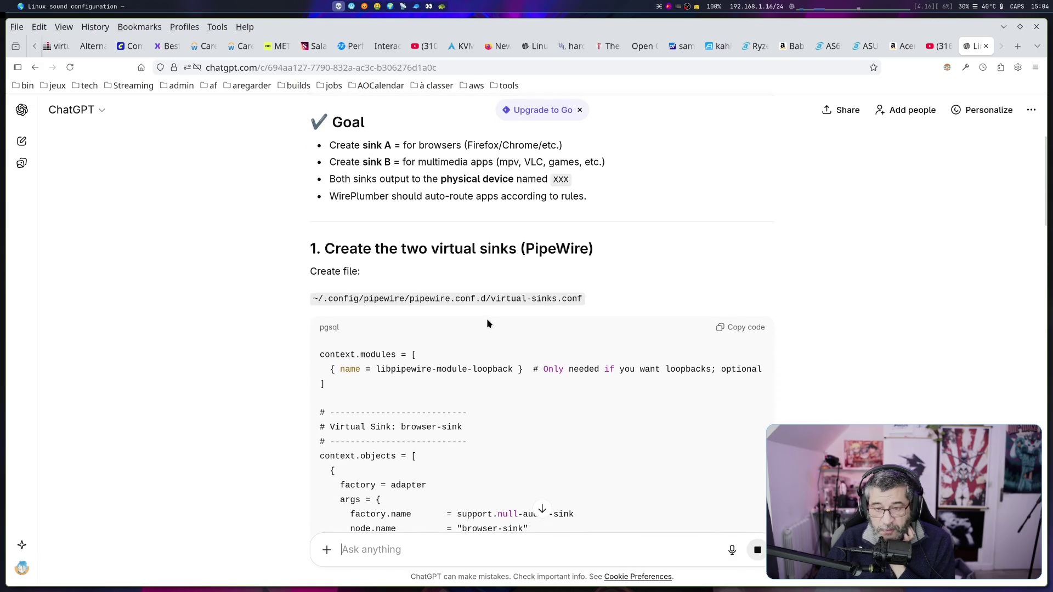
left_click_drag(409, 300, 600, 303)
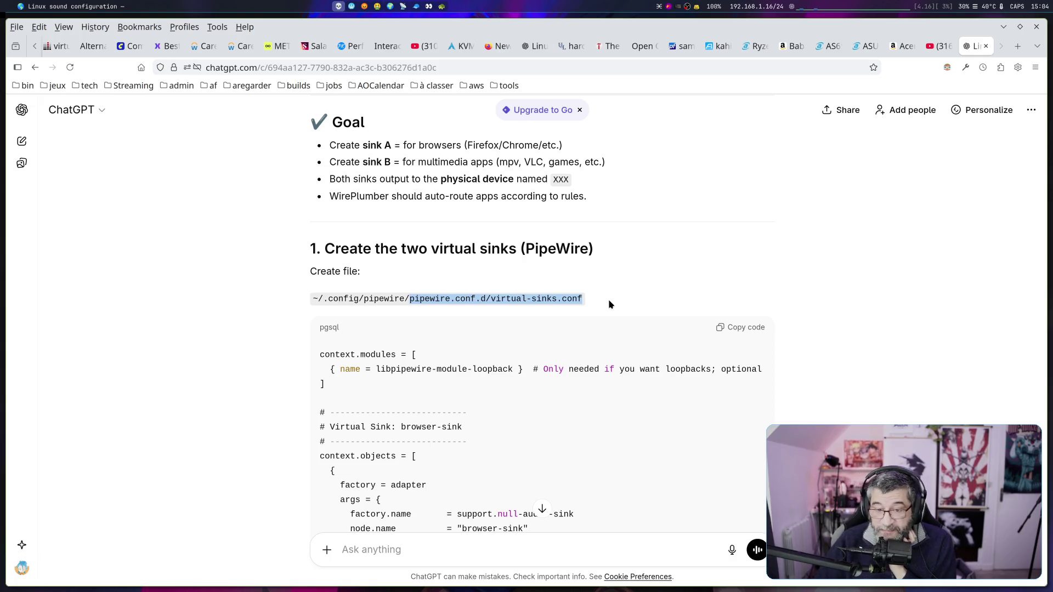
scroll(609, 298, "down", 2)
left_click(514, 233)
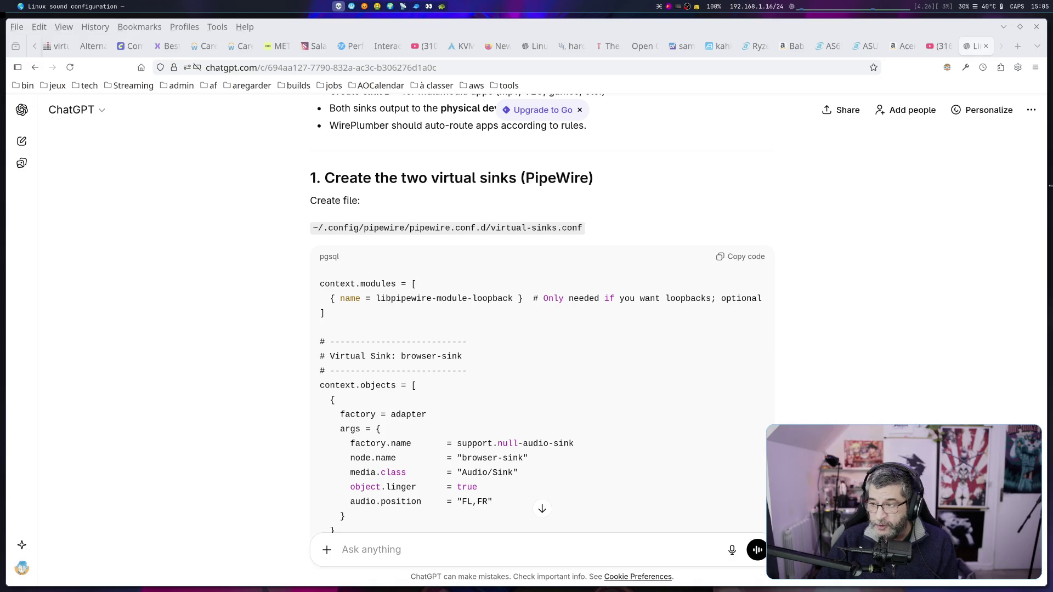
Show qpwgraph full-screen, nudge the Firefox node beside its browser sink, then return to ChatGPT.
key("super+2")
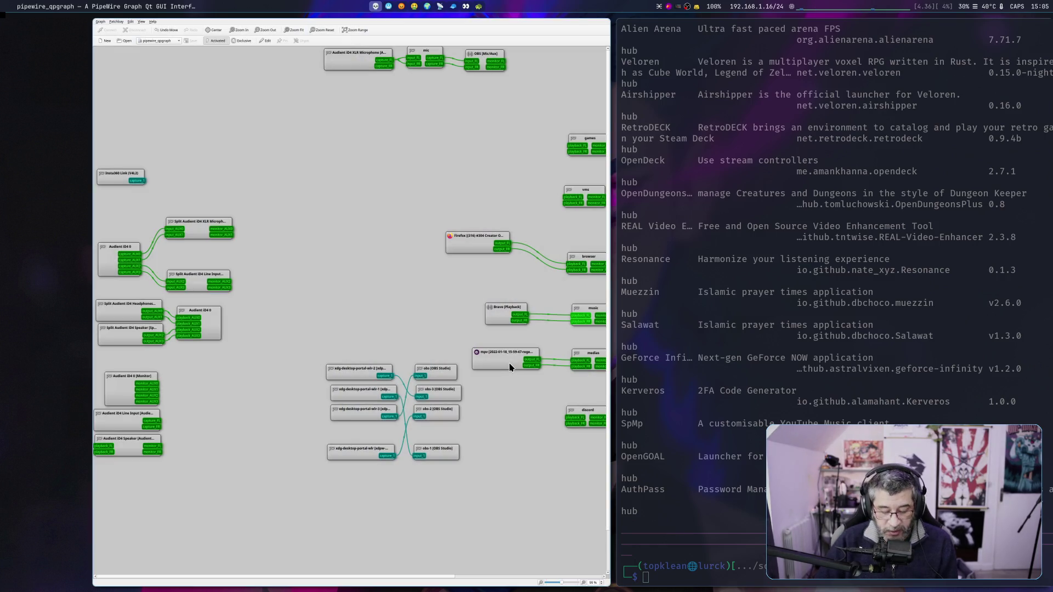
key("super+ctrl+Right")
key("super+f")
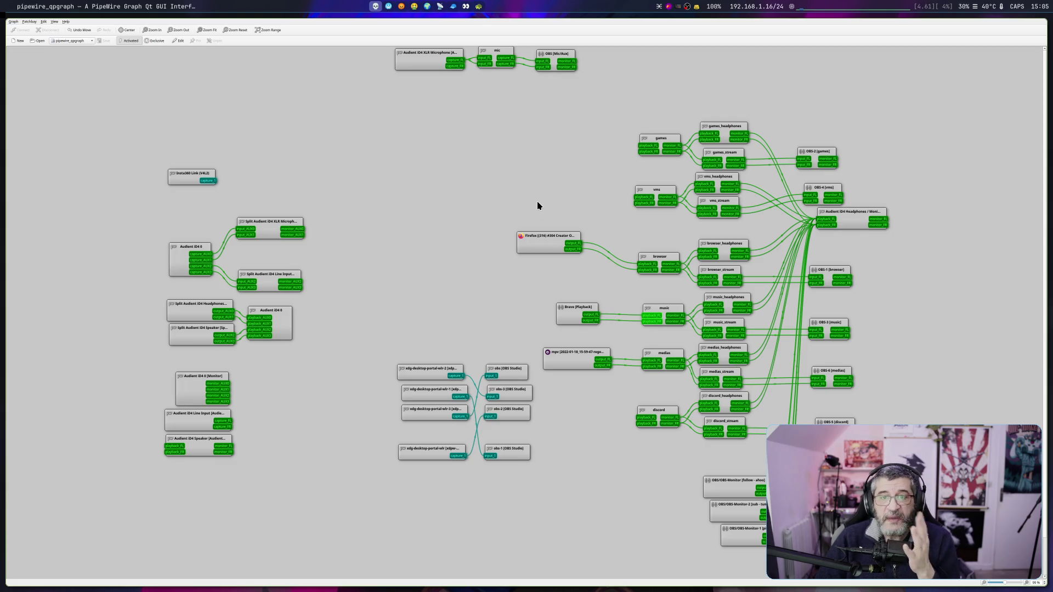
left_click_drag(536, 245, 561, 266)
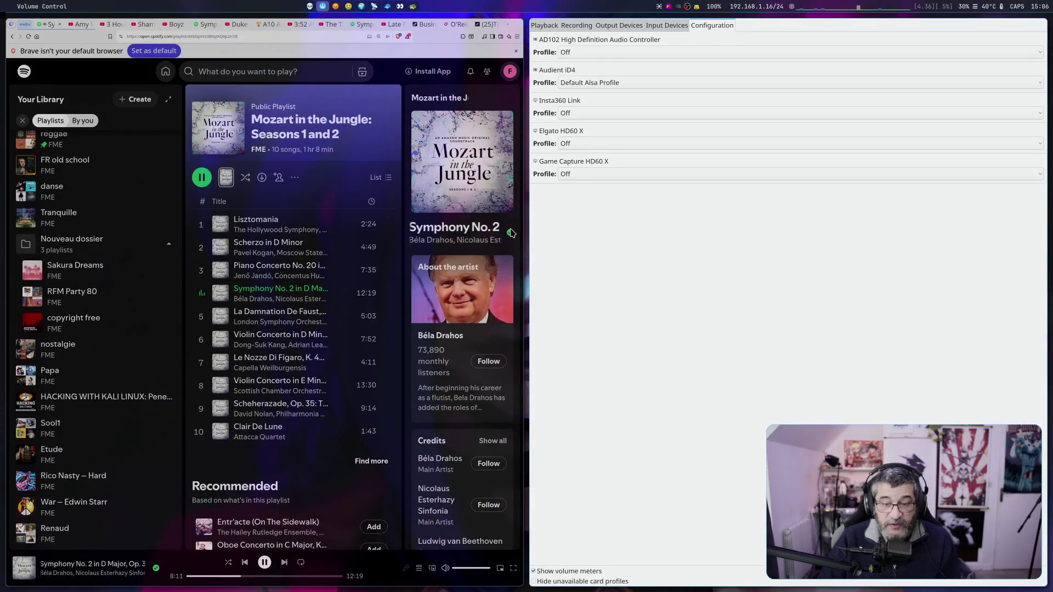
key("super+2")
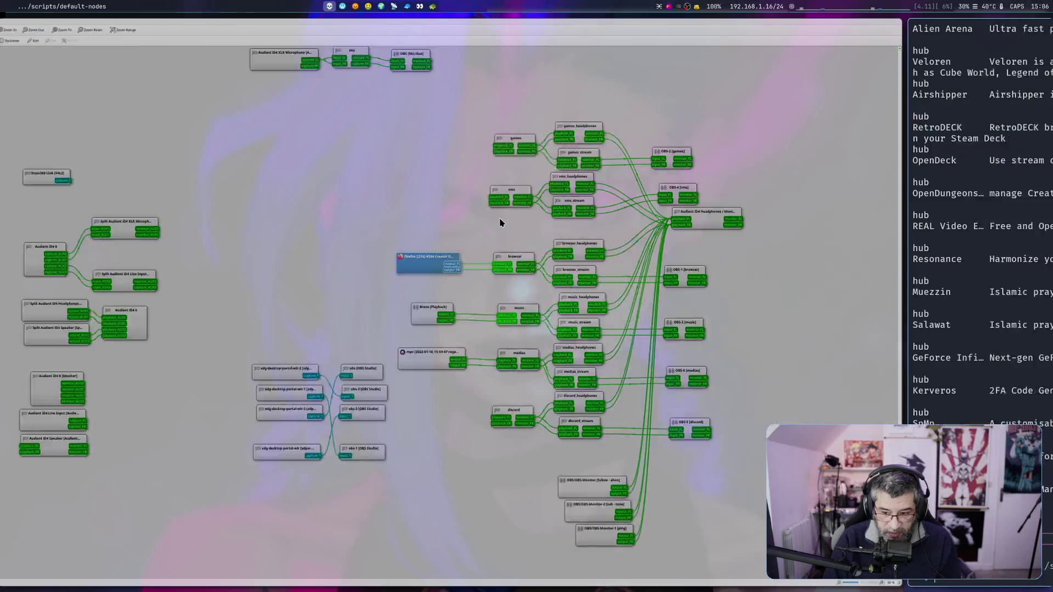
Read down the ChatGPT answer past the loopbacks.conf and Lua rules file paths to Reload and Verify.
scroll(500, 223, "down", 2)
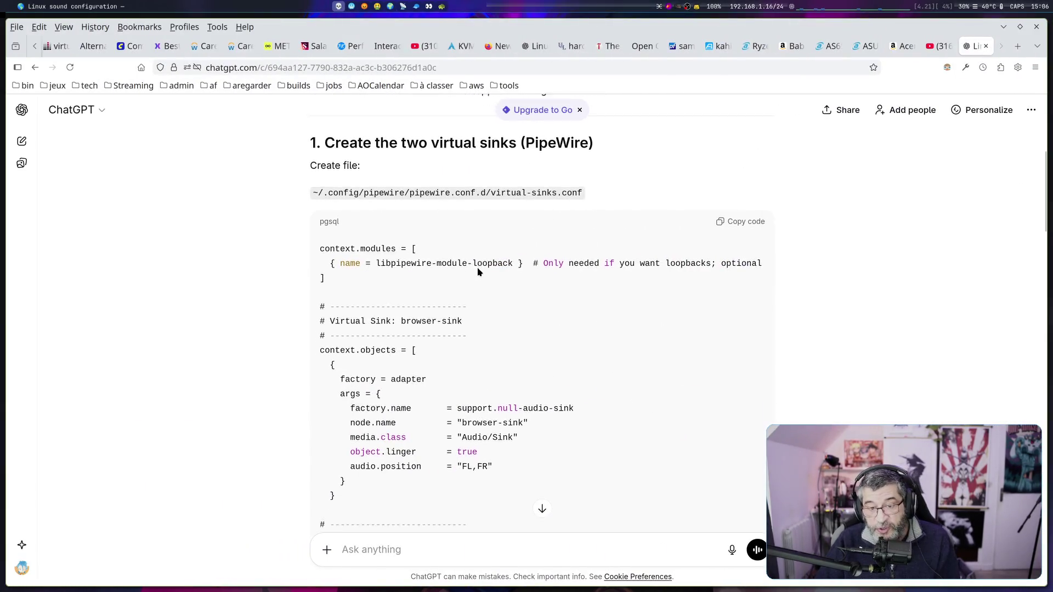
left_click_drag(485, 158, 597, 163)
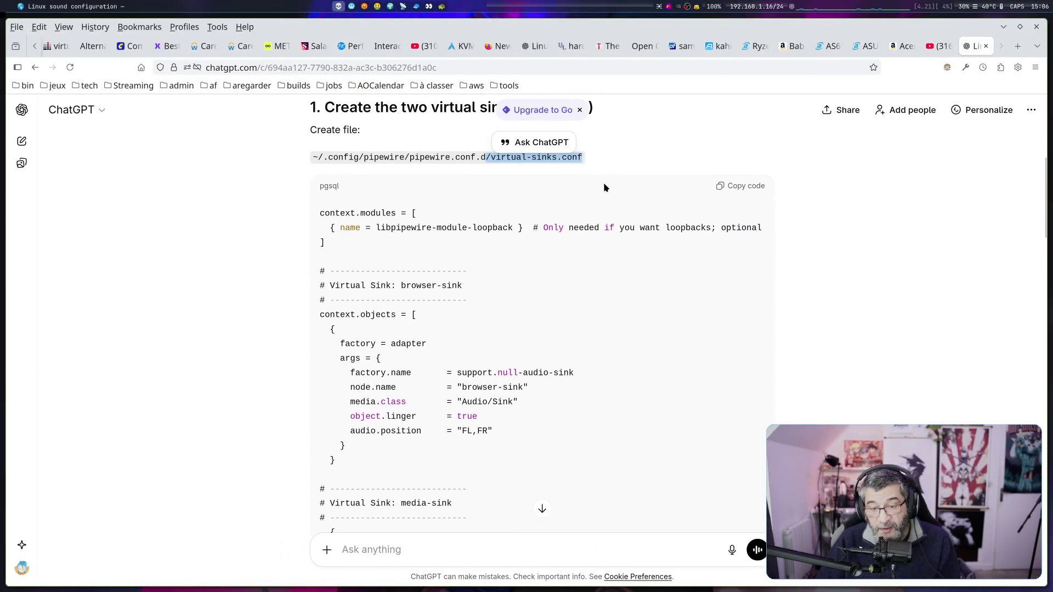
scroll(593, 215, "down", 5)
scroll(594, 215, "down", 5)
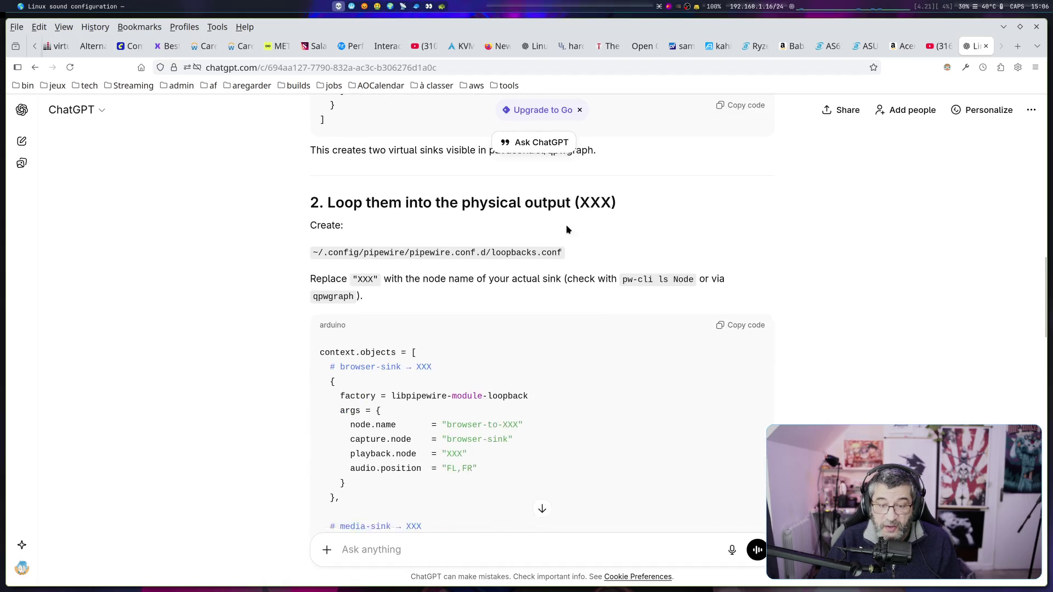
left_click_drag(388, 195, 600, 195)
left_click_drag(410, 245, 585, 248)
scroll(585, 248, "down", 10)
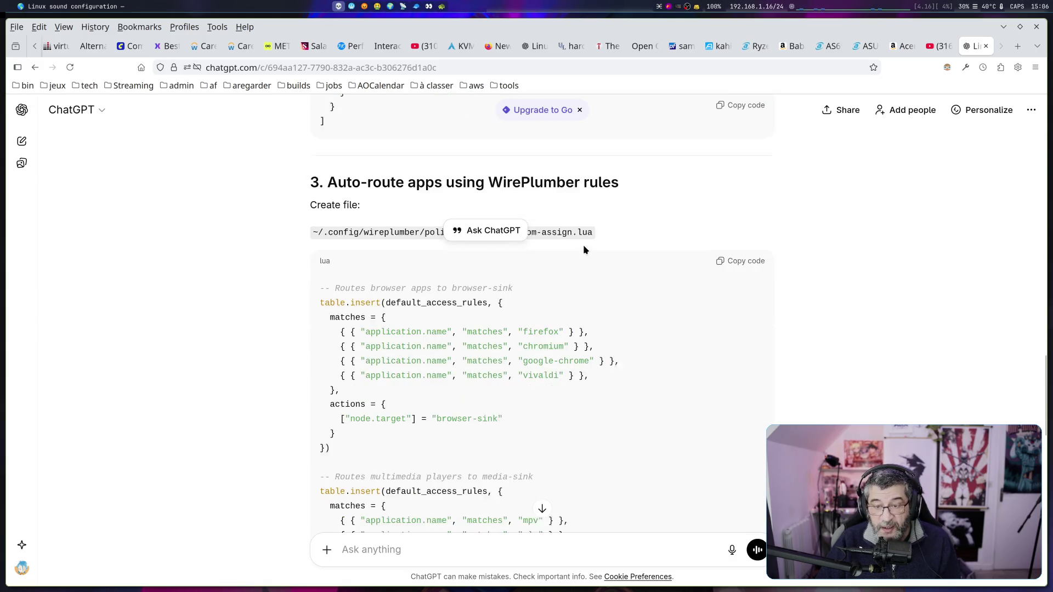
left_click(417, 280)
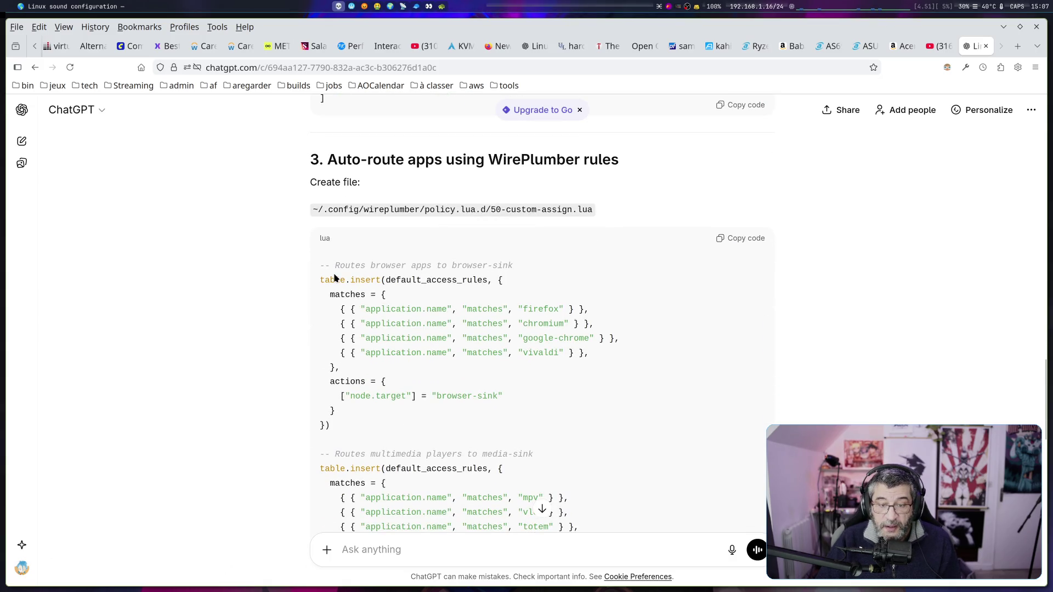
left_click_drag(510, 210, 611, 214)
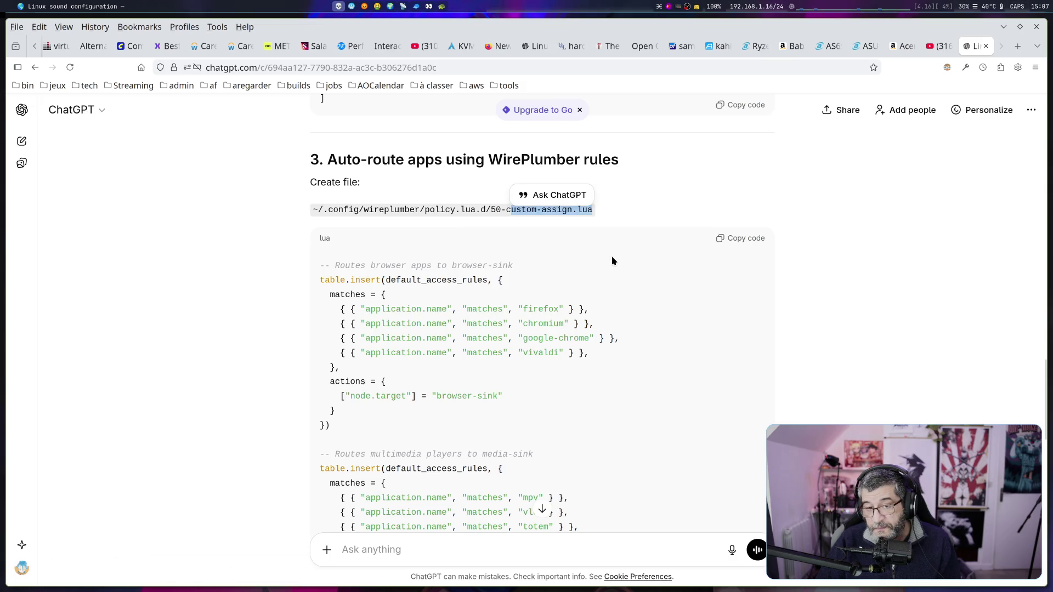
scroll(612, 260, "down", 10)
scroll(610, 264, "down", 5)
Ask ChatGPT why it gave a Lua script when WirePlumber no longer uses Lua.
left_click(459, 549)
type("heu, ")
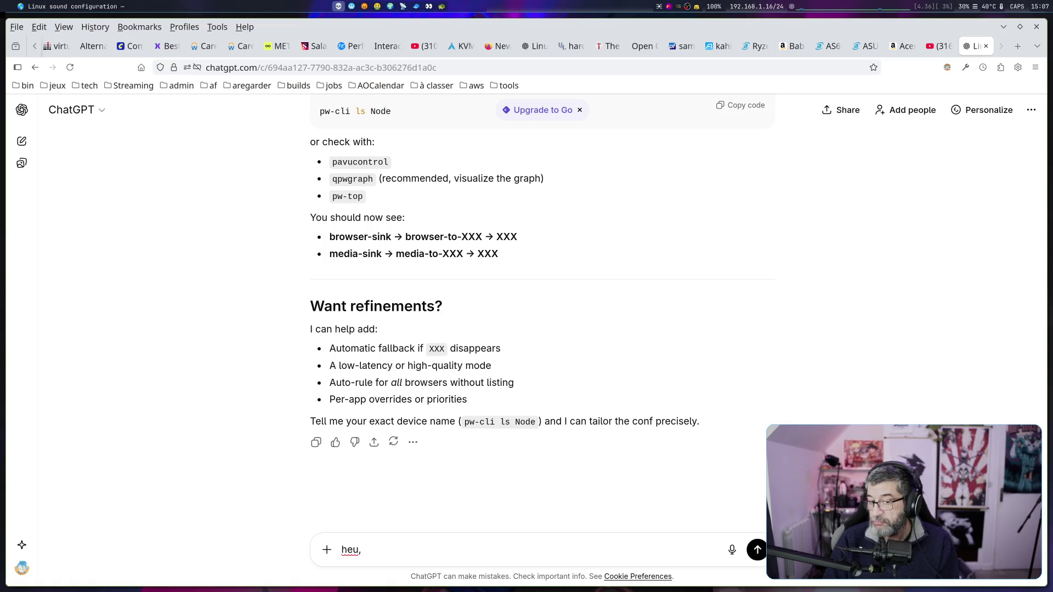
type("wireplumuber do not use lua ahn")
key("BackSpace")
key("BackSpace")
type("nym")
key("BackSpace")
type("more ? why are you give me a lua scriopt")
key("BackSpace")
key("BackSpace")
key("BackSpace")
type("pt ?")
key("Return")
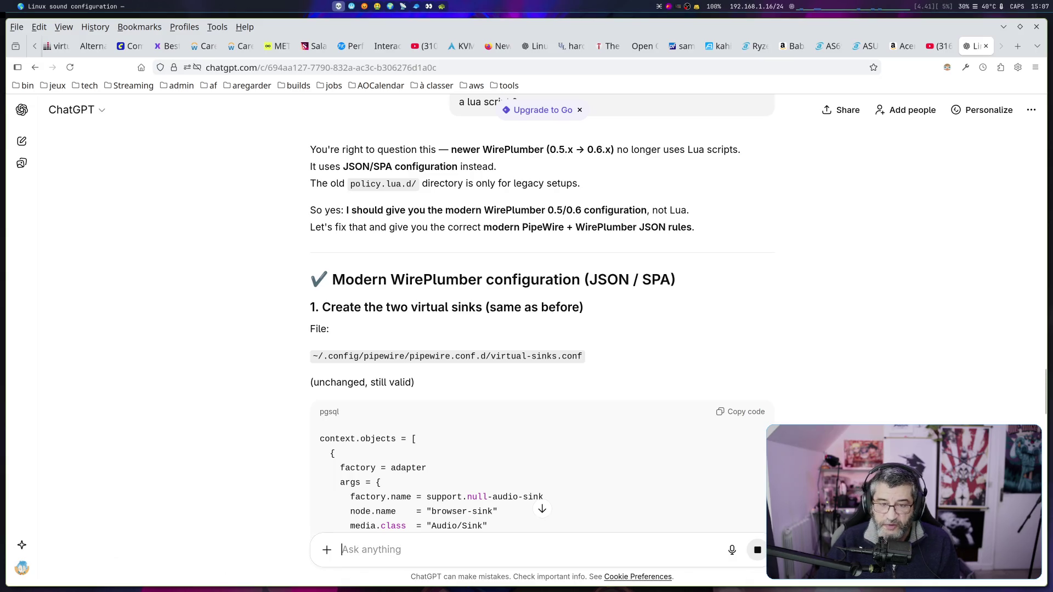
Read the reply's points that policy.lua.d is legacy-only, plus the virtual-sinks.conf and loopbacks.conf paths.
left_click_drag(383, 307, 311, 307)
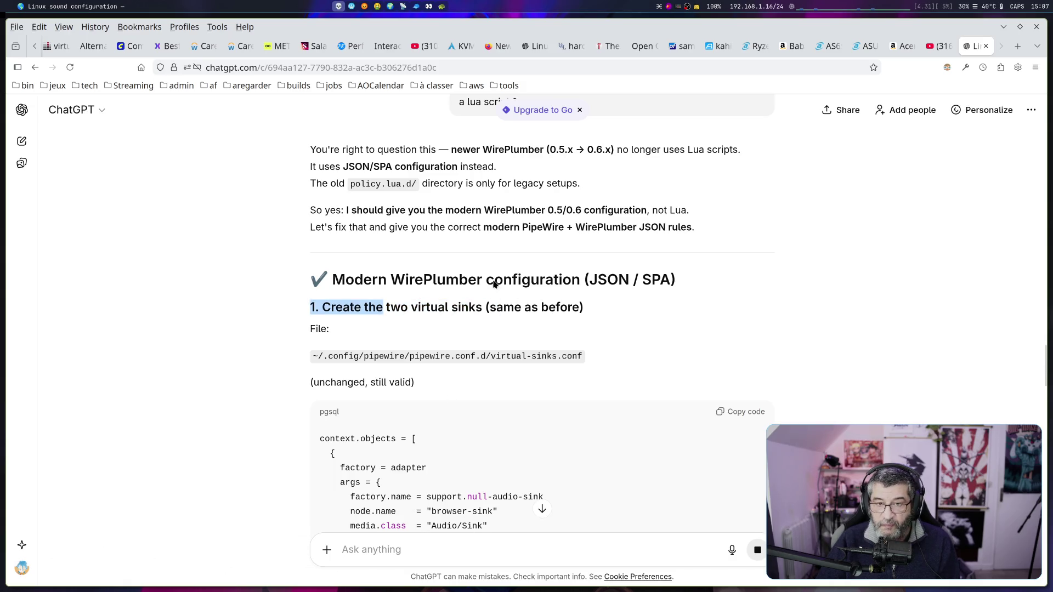
mouse_move(322, 150)
left_mouse_down()
mouse_move(790, 143)
mouse_move(774, 159)
left_mouse_up()
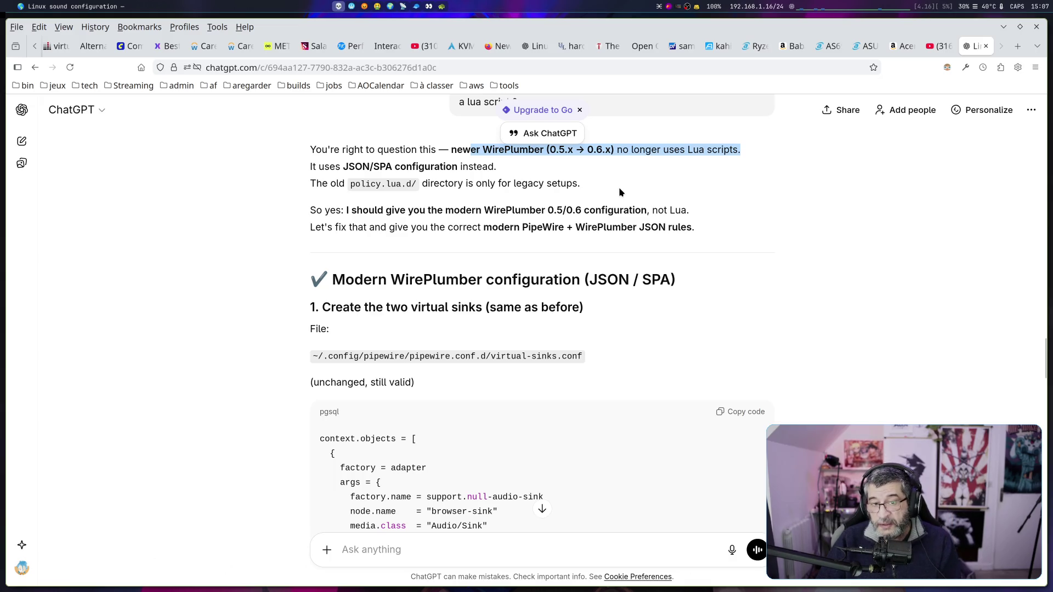
left_click_drag(422, 184, 603, 186)
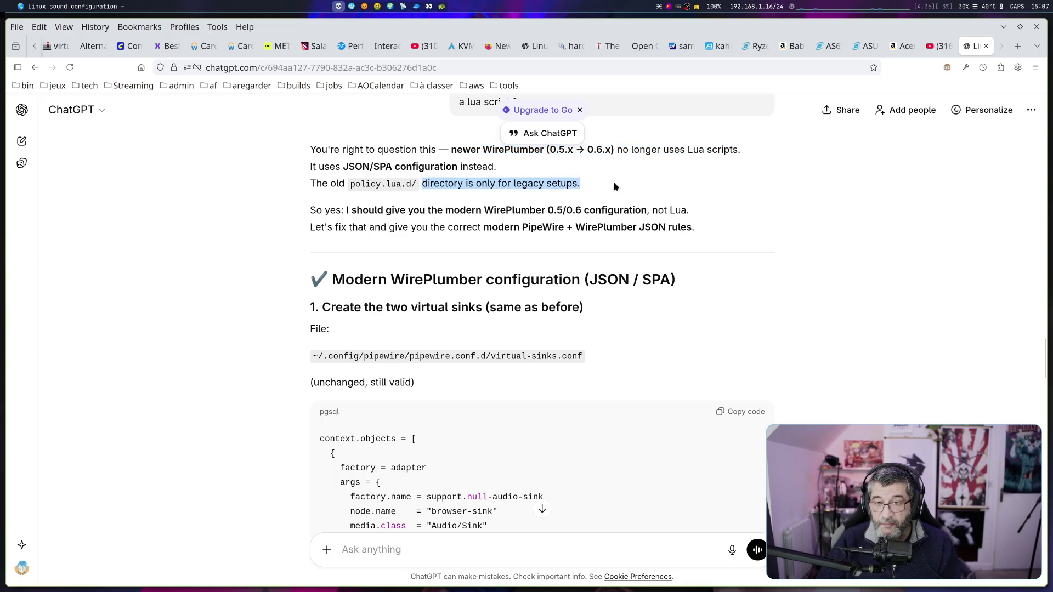
scroll(694, 197, "down", 3)
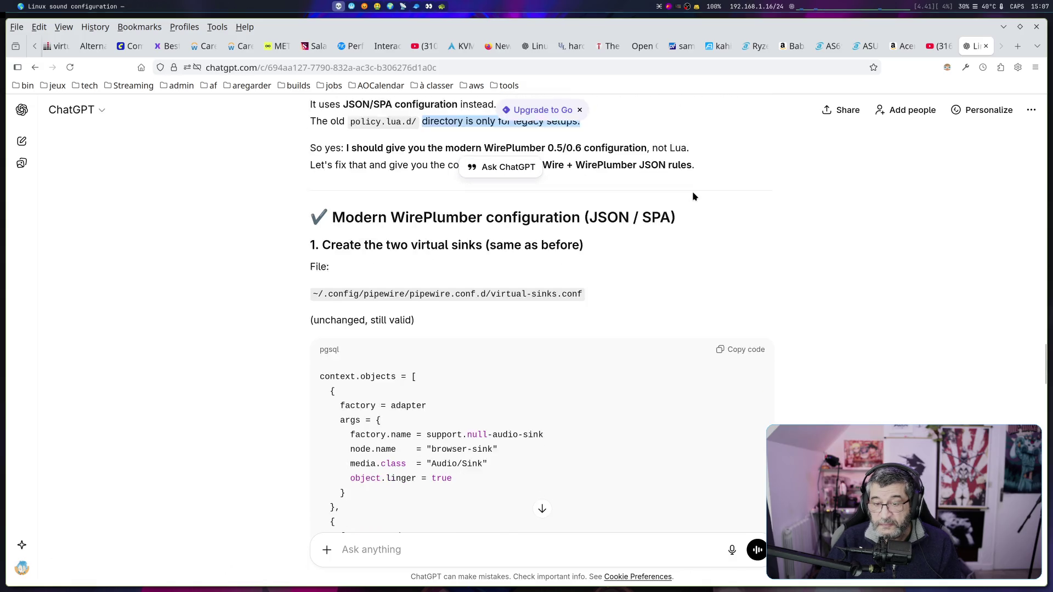
left_click_drag(393, 215, 590, 215)
scroll(590, 215, "down", 9)
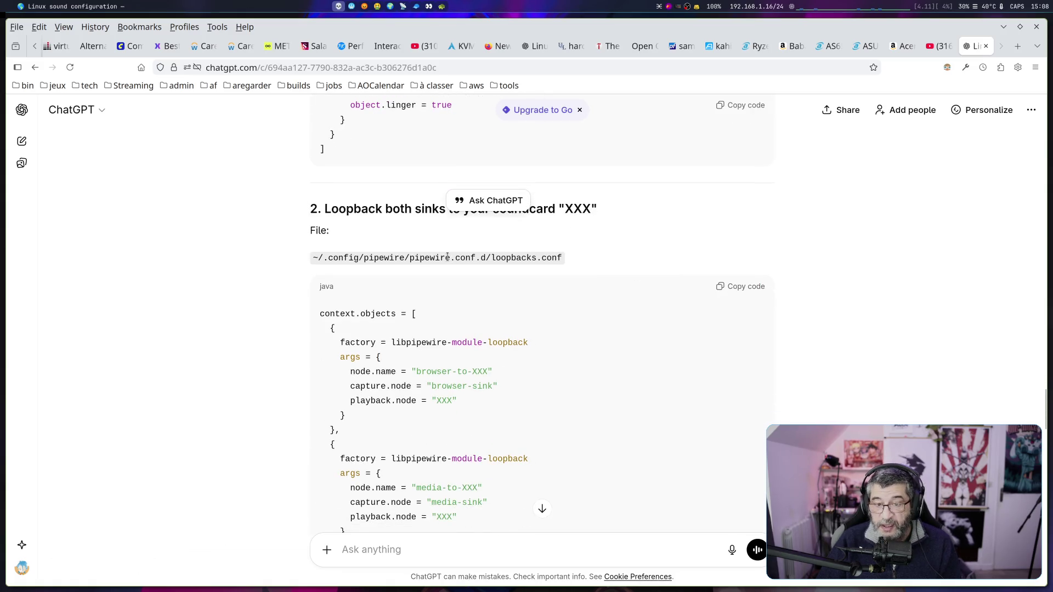
mouse_move(430, 258)
left_mouse_down()
mouse_move(541, 260)
mouse_move(543, 273)
left_mouse_up()
scroll(543, 272, "down", 8)
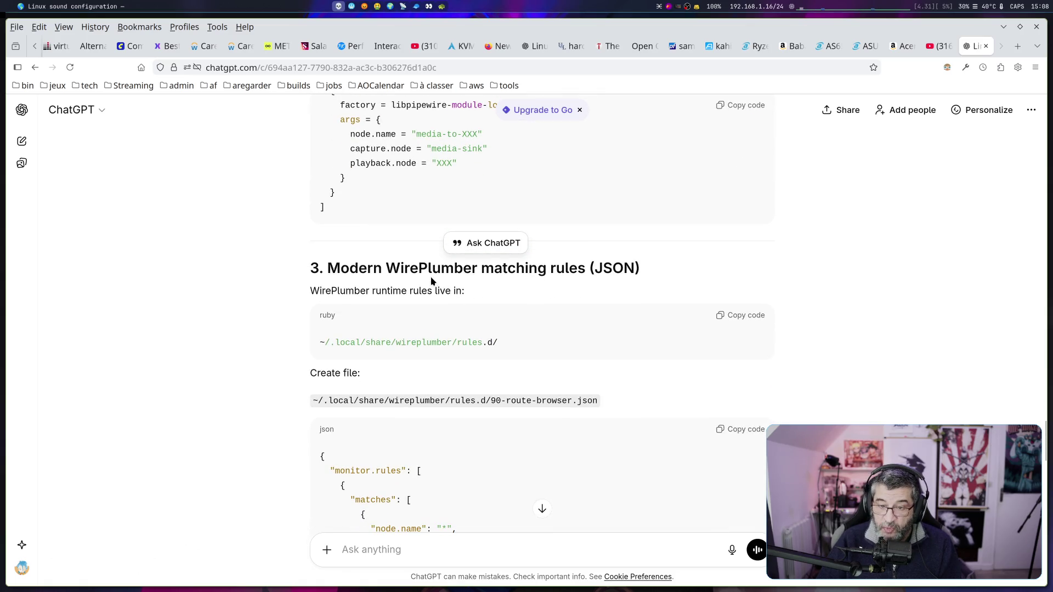
Continue to the WirePlumber matching rules section and its 90-route-browser.json code block.
left_click_drag(433, 268, 619, 268)
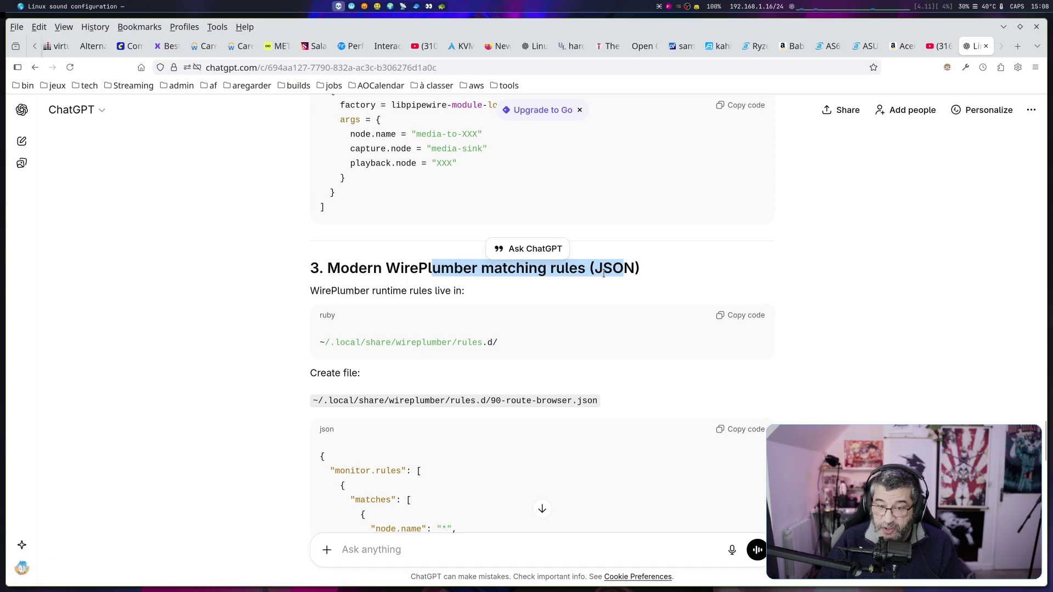
left_click_drag(407, 342, 451, 343)
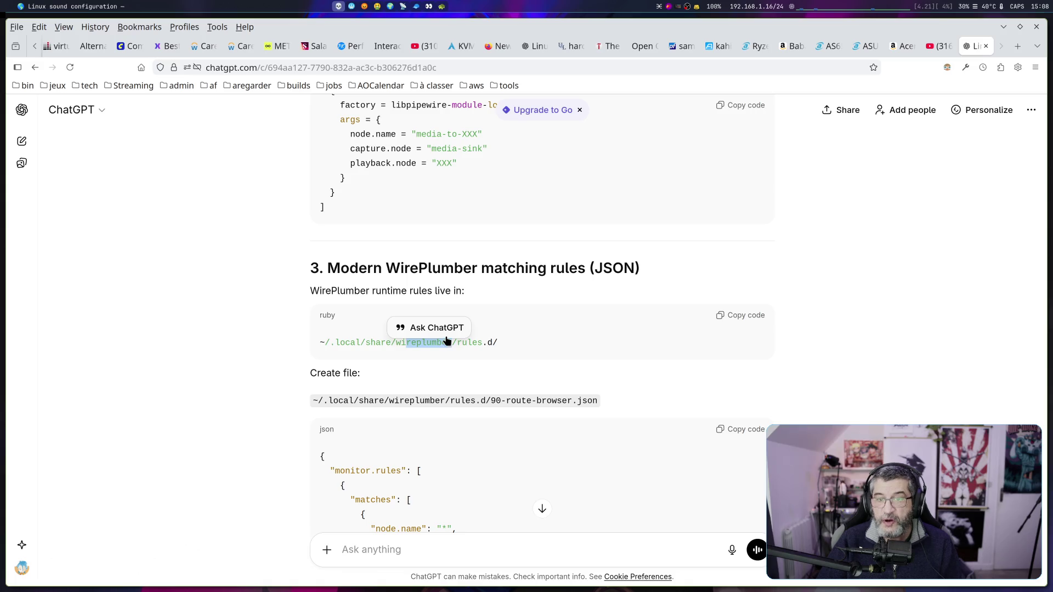
scroll(447, 344, "up", 5)
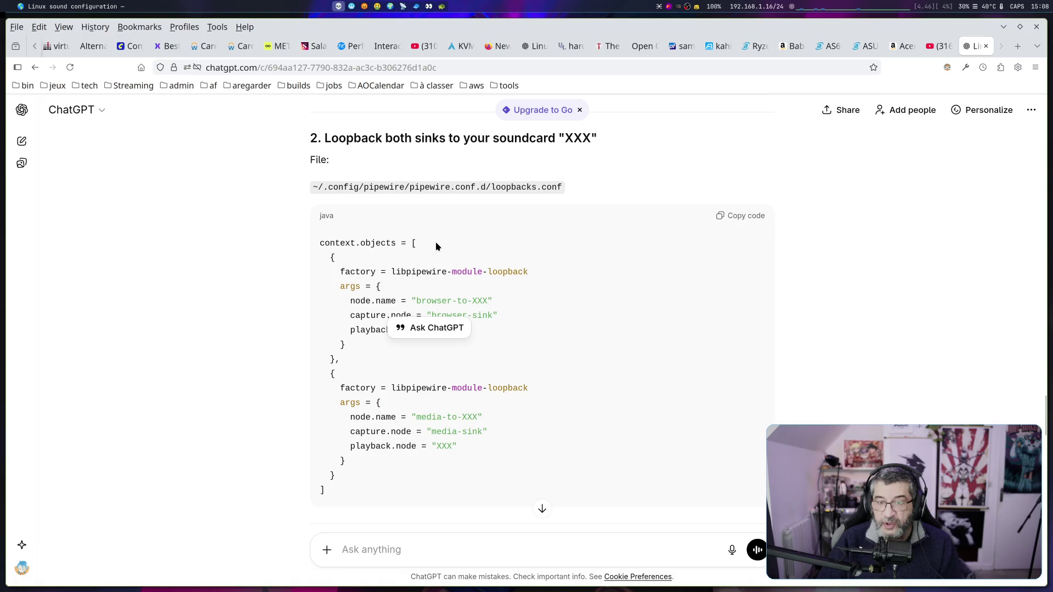
scroll(436, 244, "down", 6)
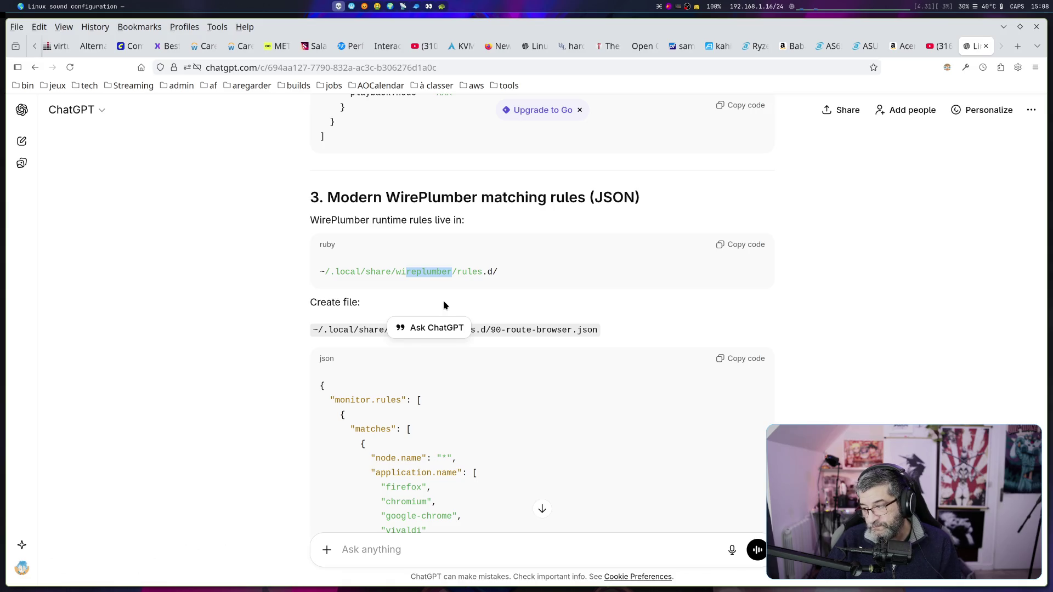
scroll(445, 305, "down", 2)
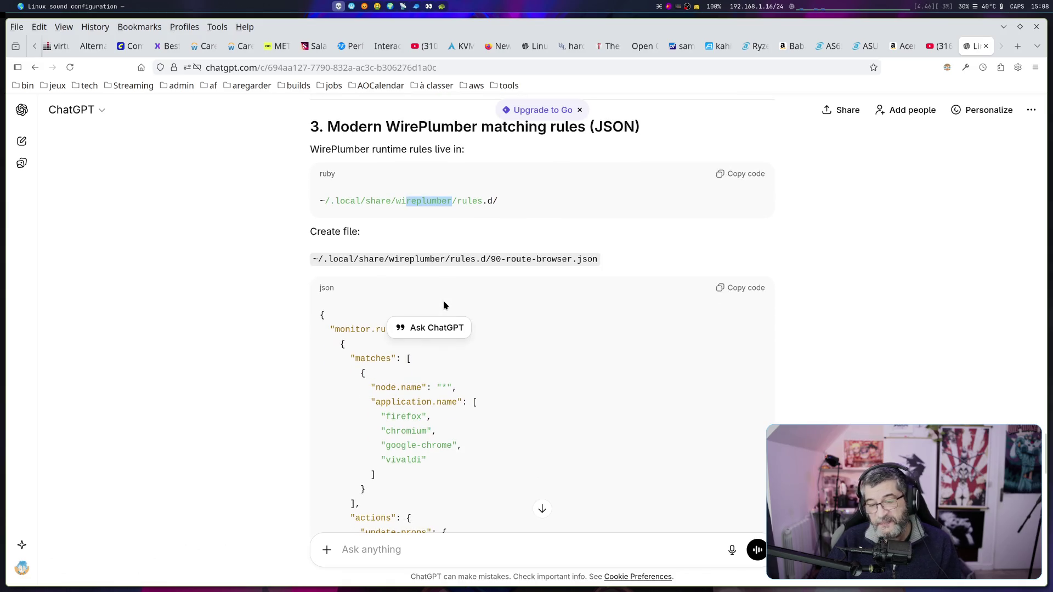
scroll(444, 305, "down", 3)
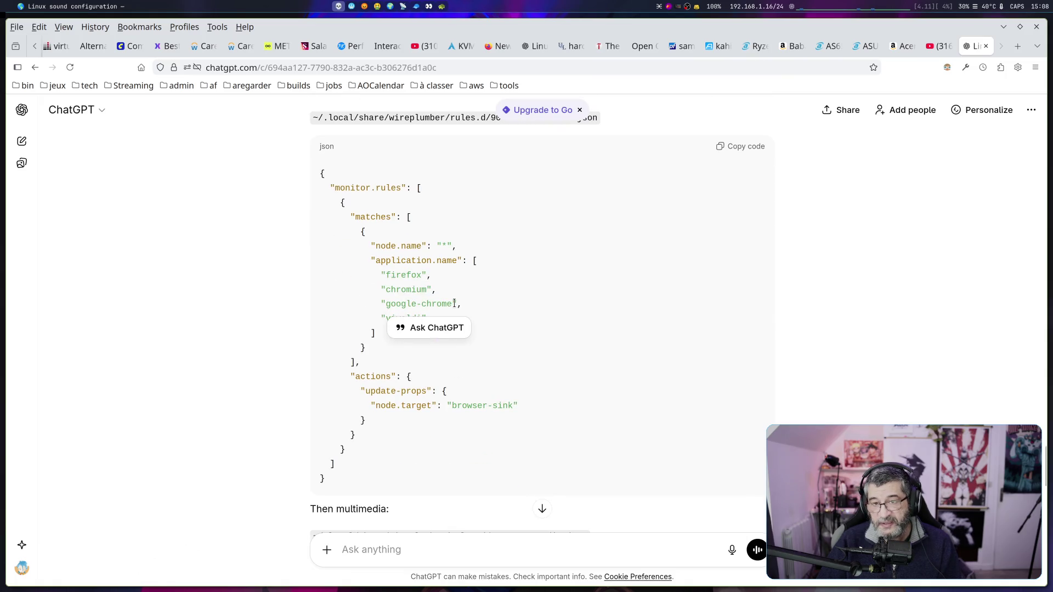
scroll(454, 303, "up", 2)
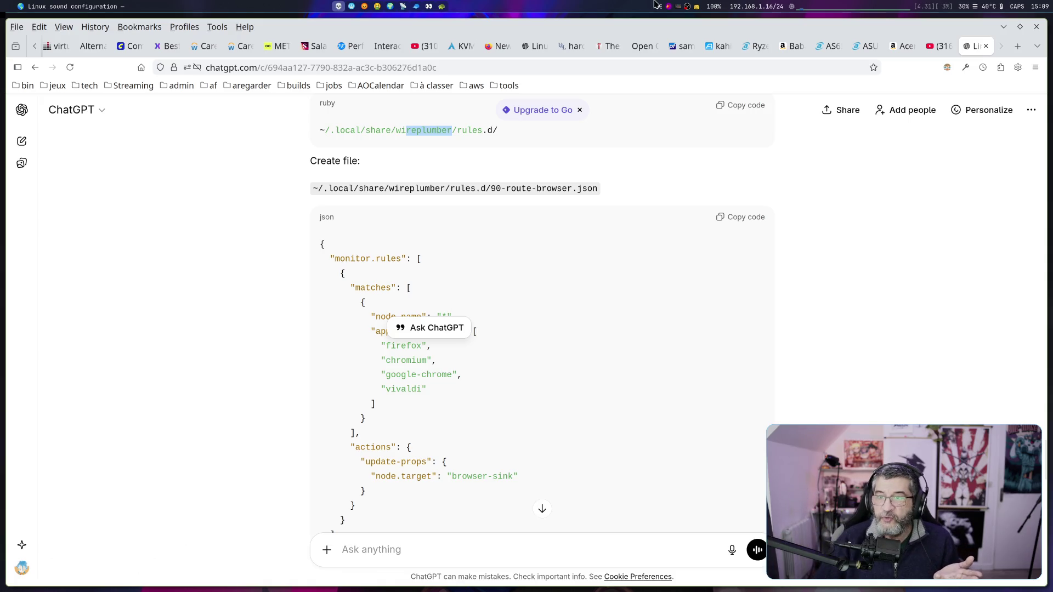
Switch to the workspace holding Spotify and Volume Control using the top-panel workspace switcher.
left_click(712, 11)
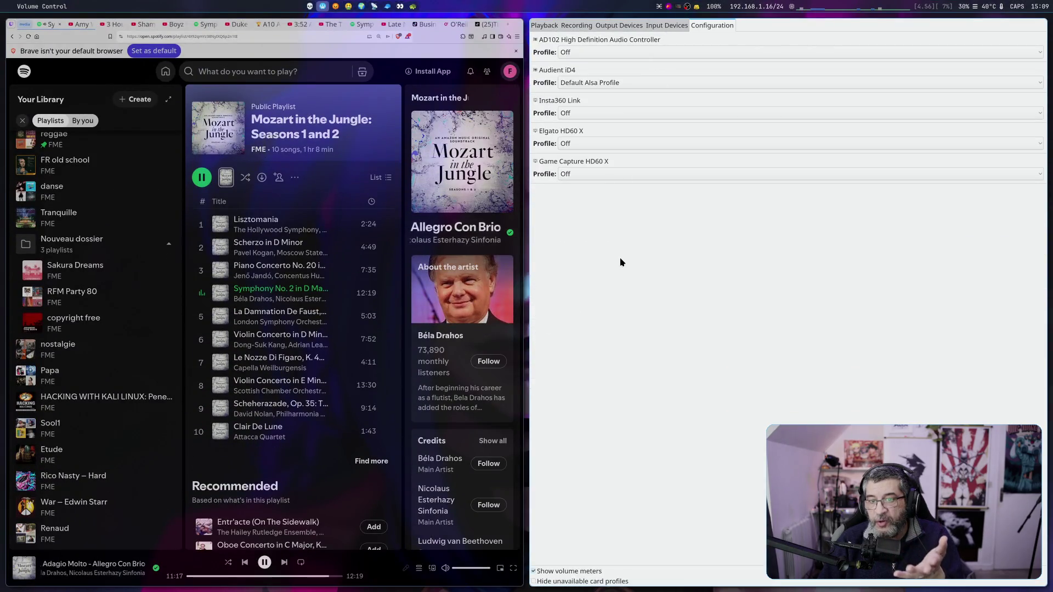
Make Volume Control full-screen and show its Playback streams list.
key("super+f")
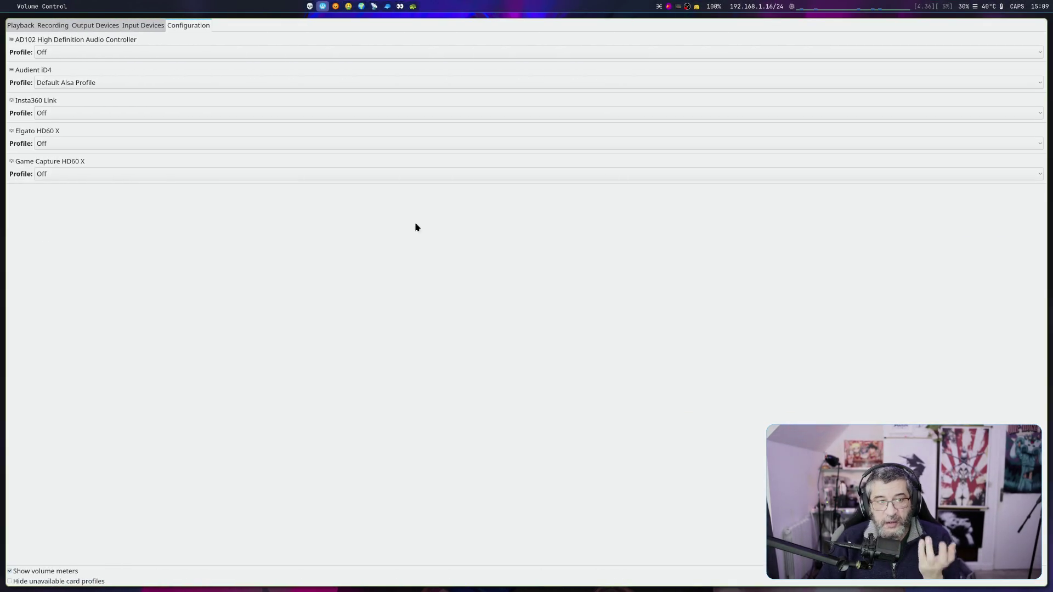
left_click(20, 25)
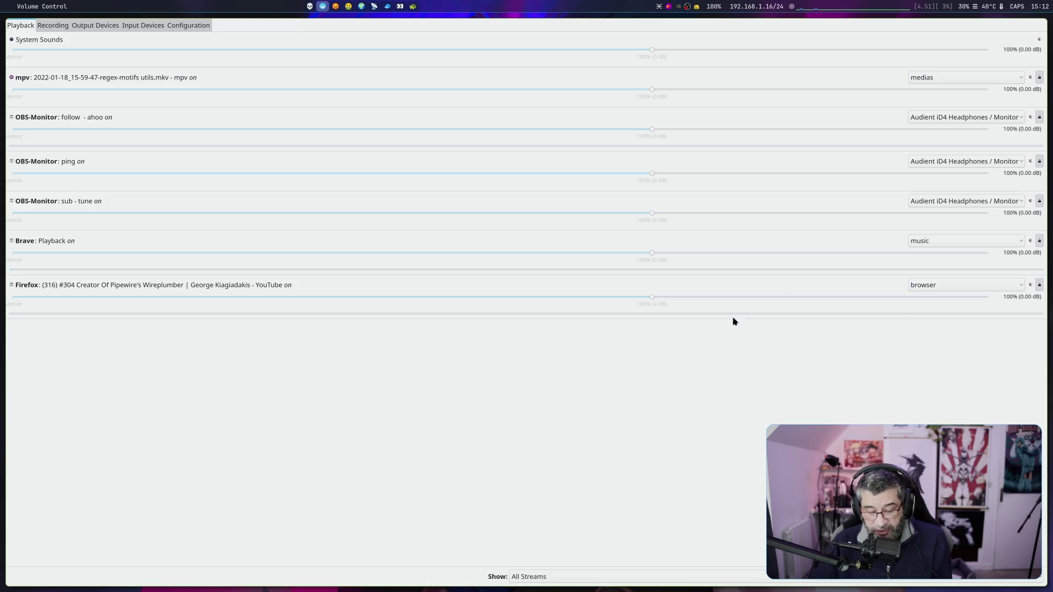
Cycle workspaces from ChatGPT over to the qpwgraph patchbay.
key("super+1")
key("super+2")
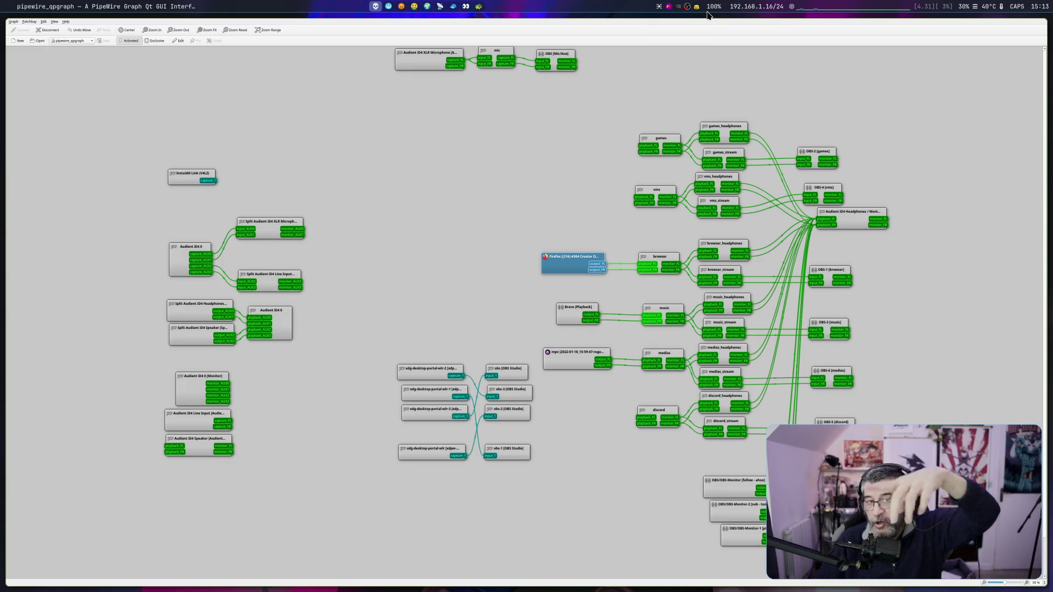
Link Firefox's output_FL and output_FR to the vms sink's playback_FL and playback_FR.
left_click(361, 164)
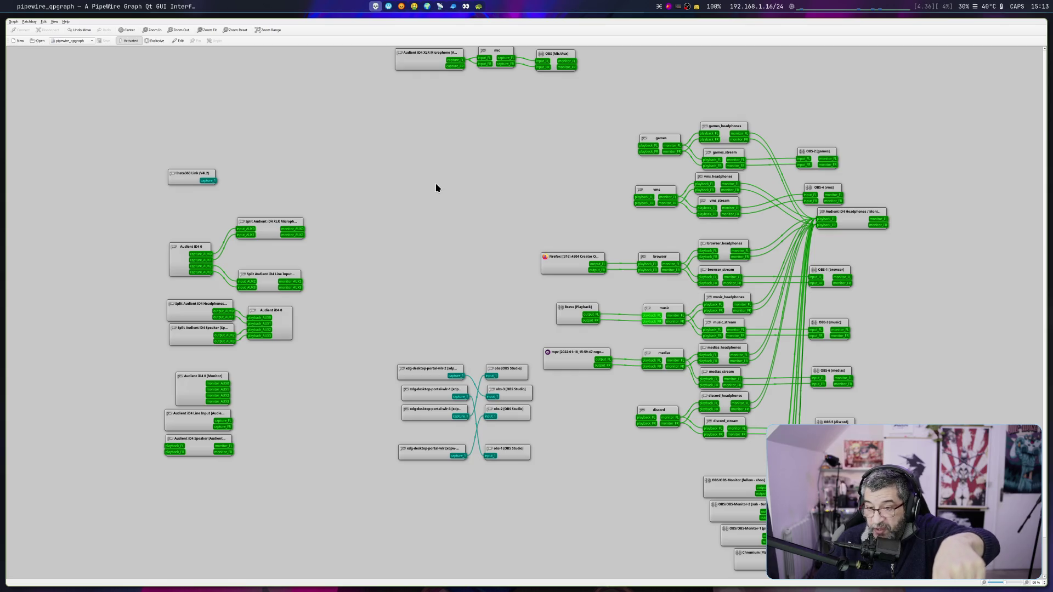
left_click_drag(597, 264, 643, 197)
left_click_drag(598, 270, 644, 204)
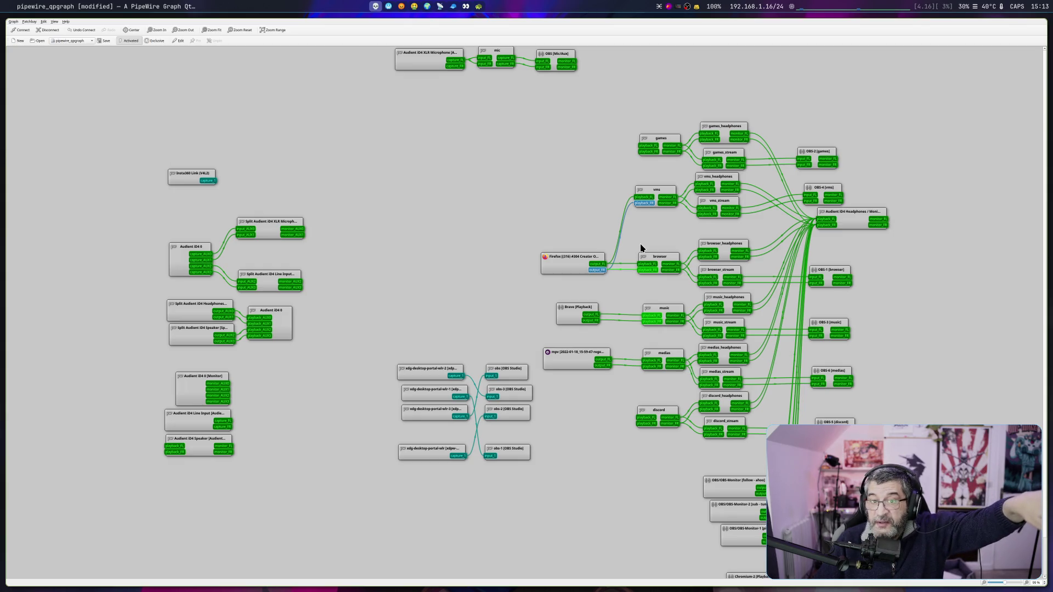
Select the vms and Firefox nodes together and disconnect every link between them.
left_click(575, 257)
left_click(655, 192)
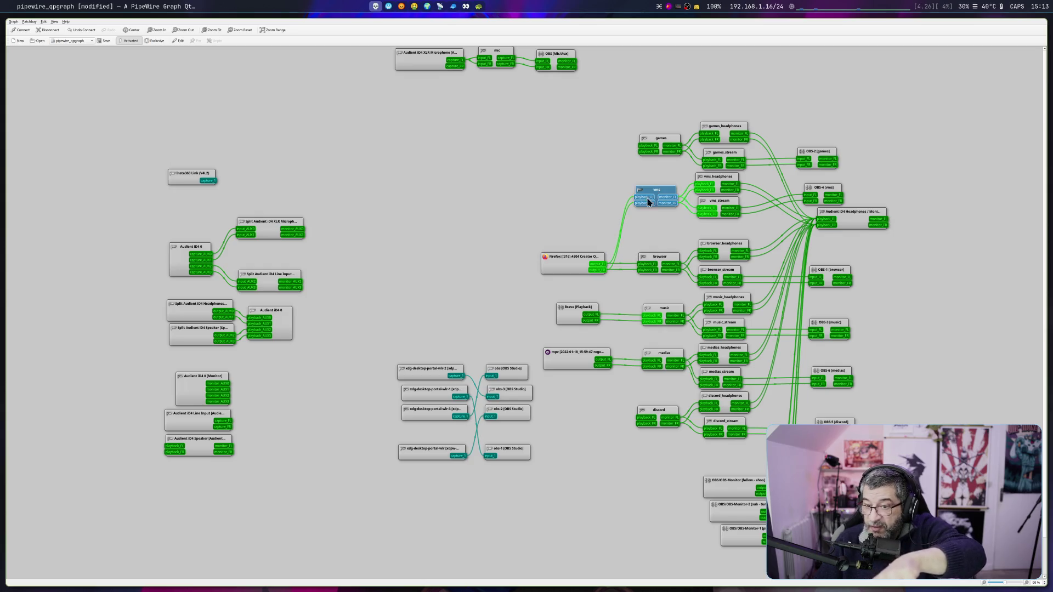
left_click(581, 267, "ctrl")
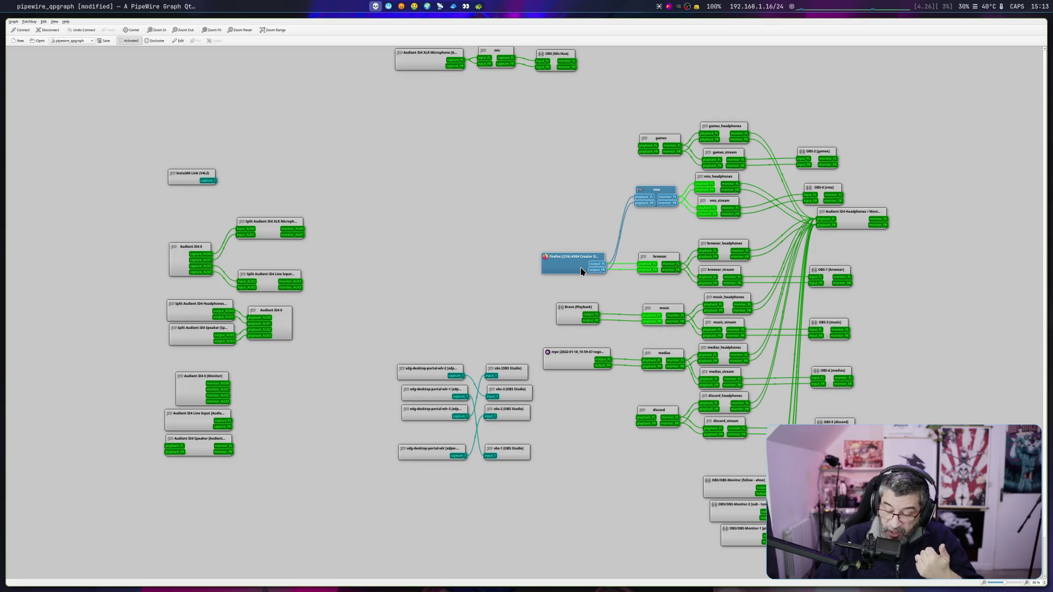
key("ctrl+d")
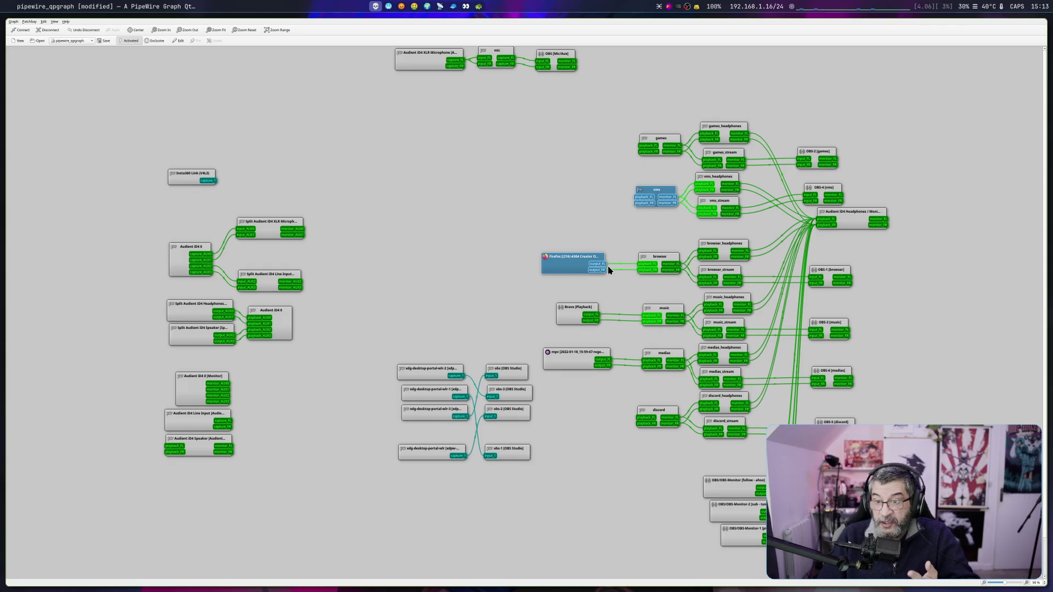
scroll(609, 269, "down", 1)
scroll(608, 270, "up", 1)
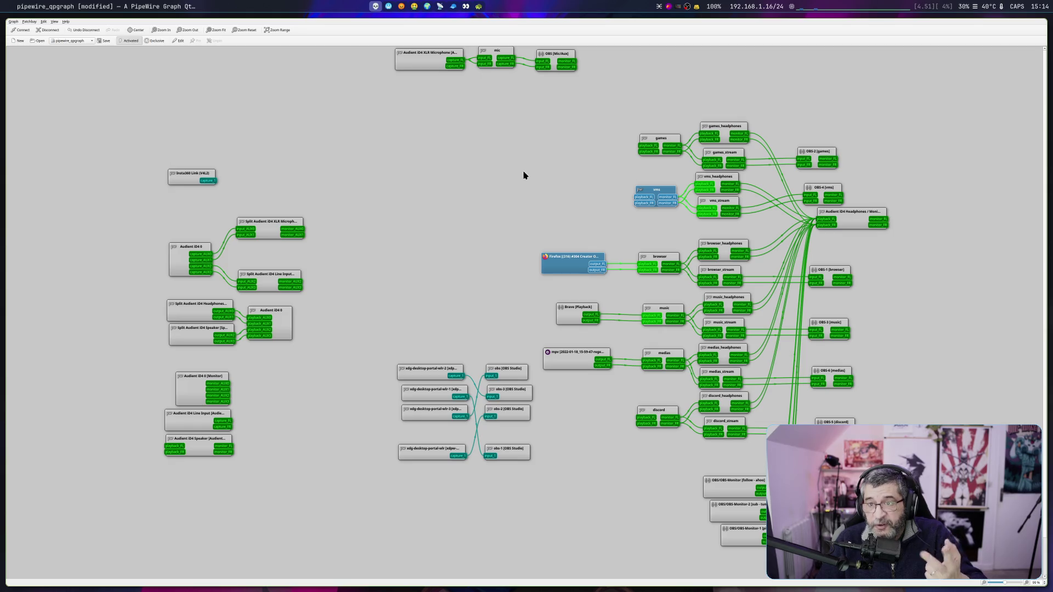
scroll(554, 173, "down", 1)
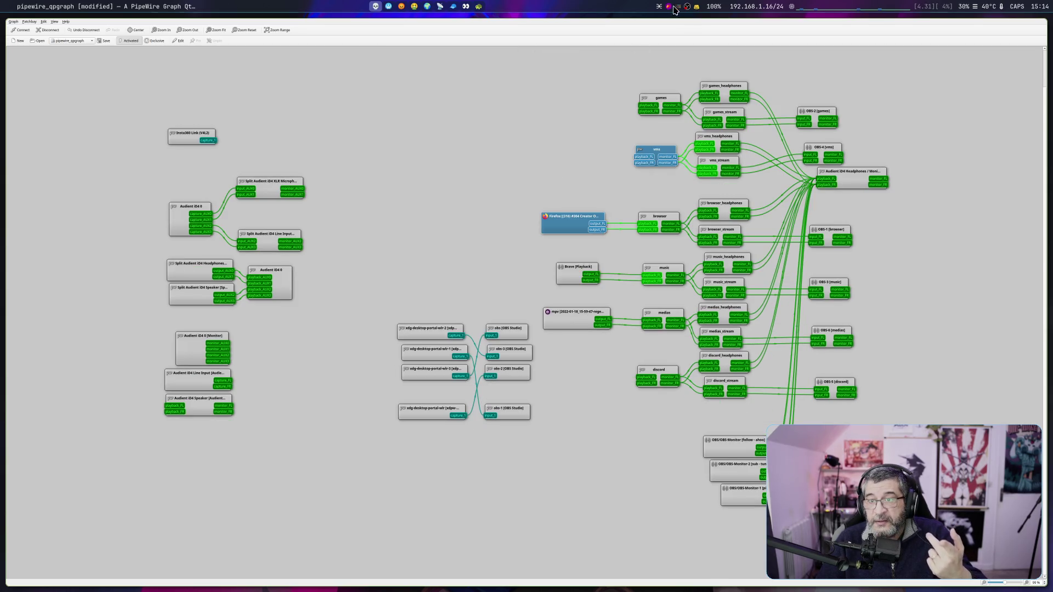
Launch the Volume Control mixer on its Playback tab from the panel's volume 100% module.
left_click(707, 7)
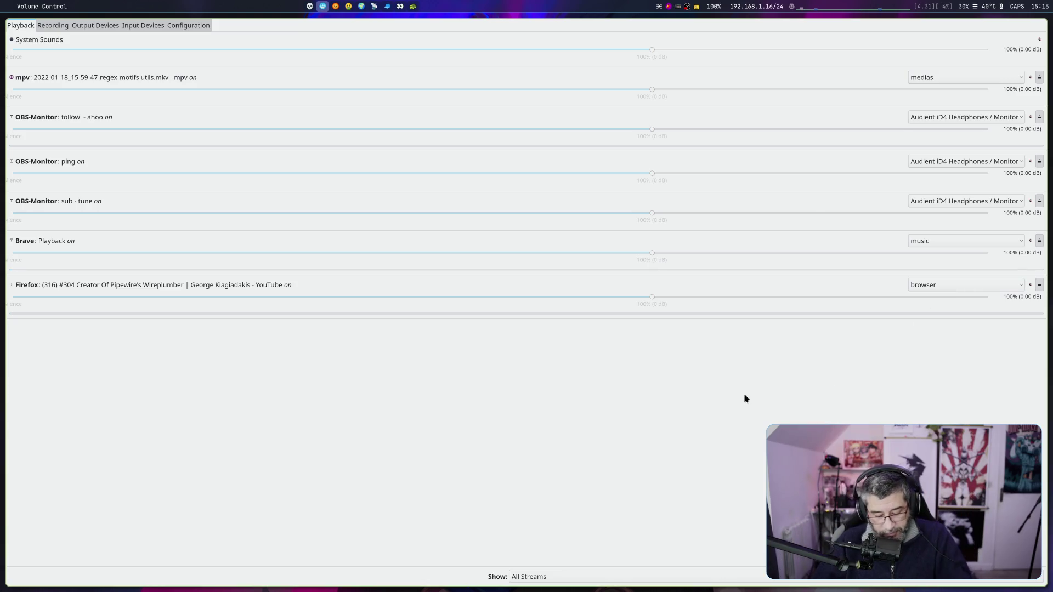
Return to qpwgraph, untile it, and focus the YouTube Firefox window beside ChatGPT.
key("super+1")
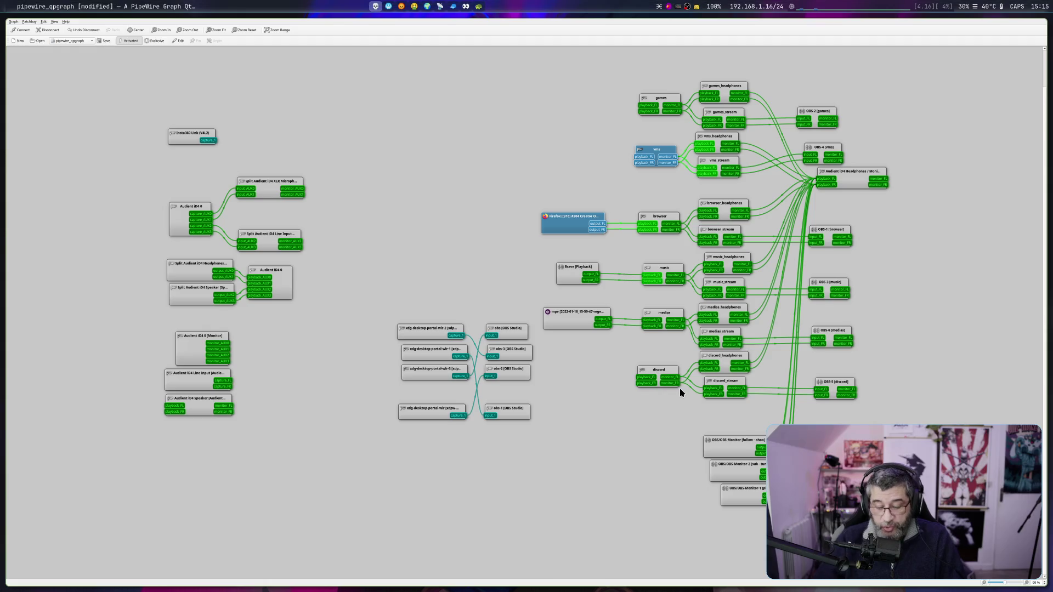
key("super+f")
key("super+Right")
key("super+Right")
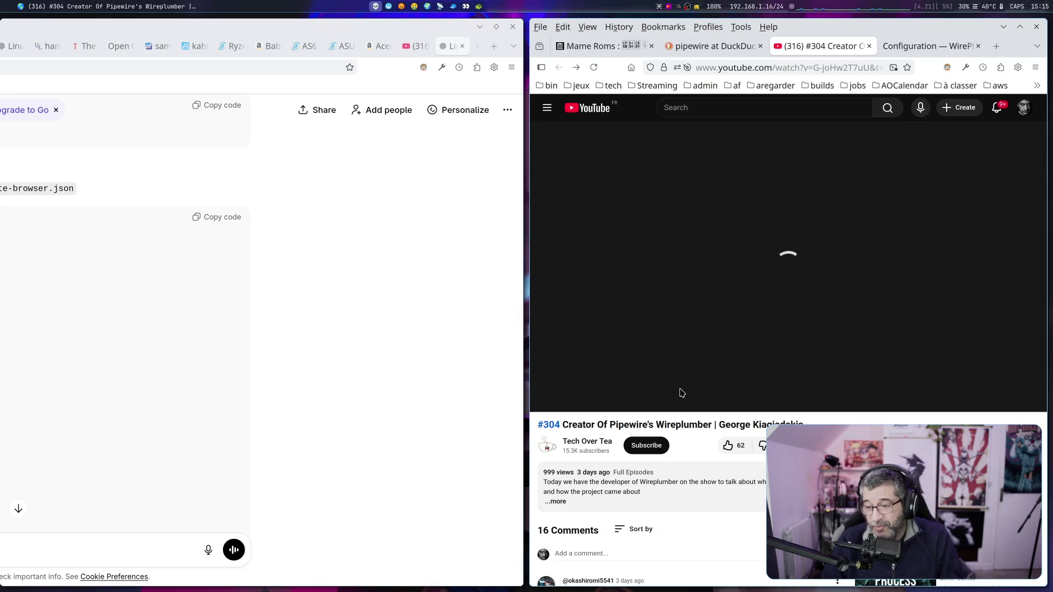
Bring up the videos folder in Thunar, then play the Wireplumber interview briefly and pause it.
key("alt+Tab")
key("alt+Tab")
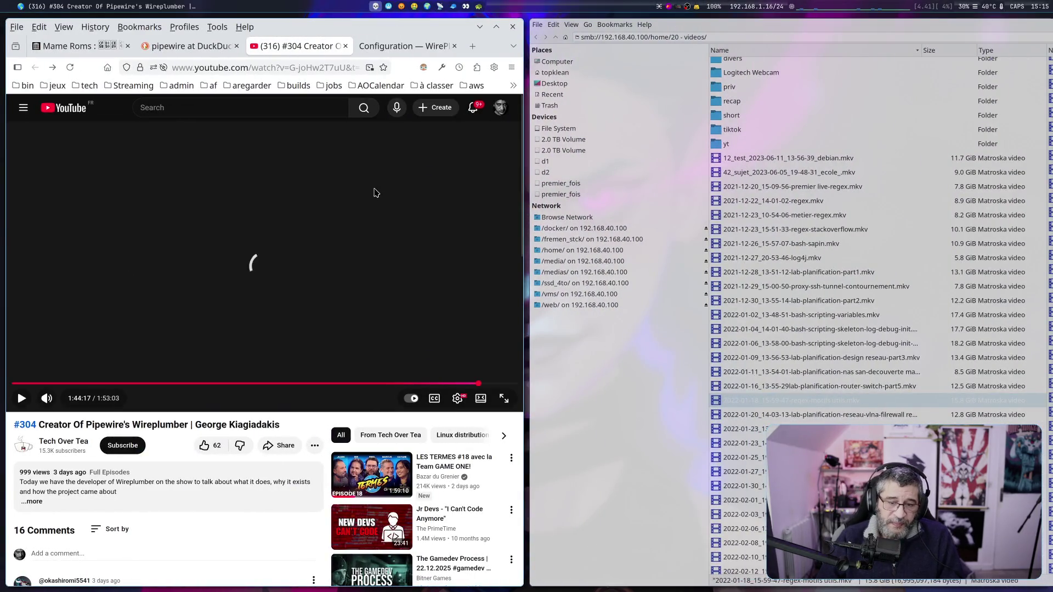
left_click(269, 251)
left_click(269, 251)
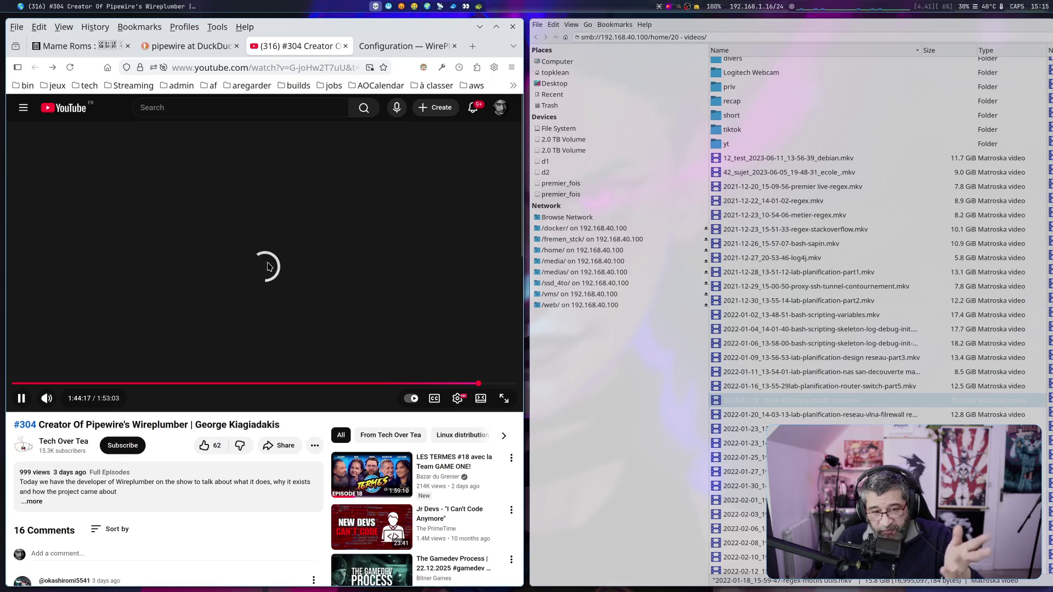
left_click(21, 398)
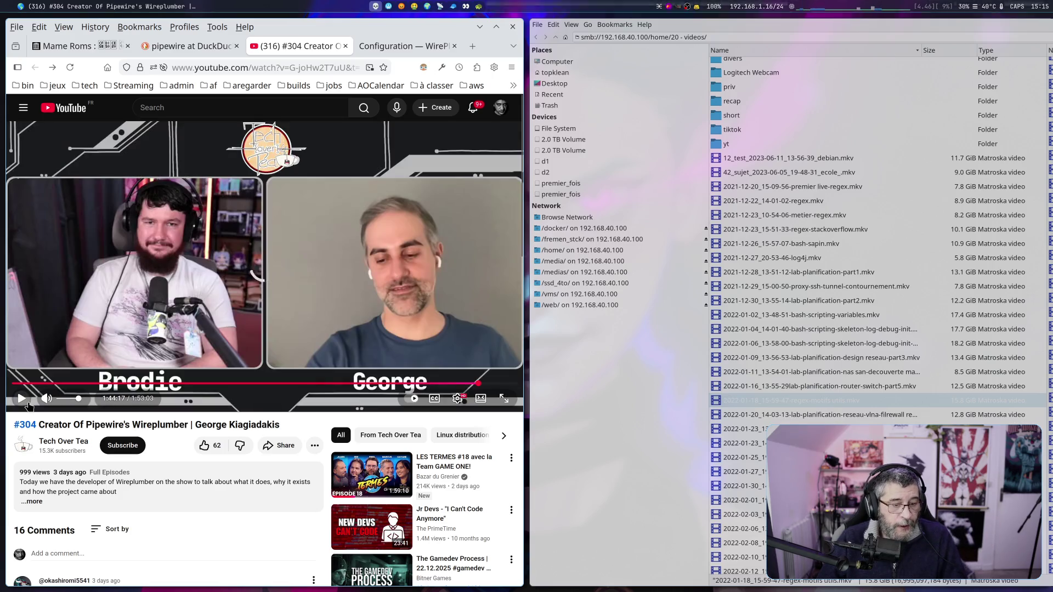
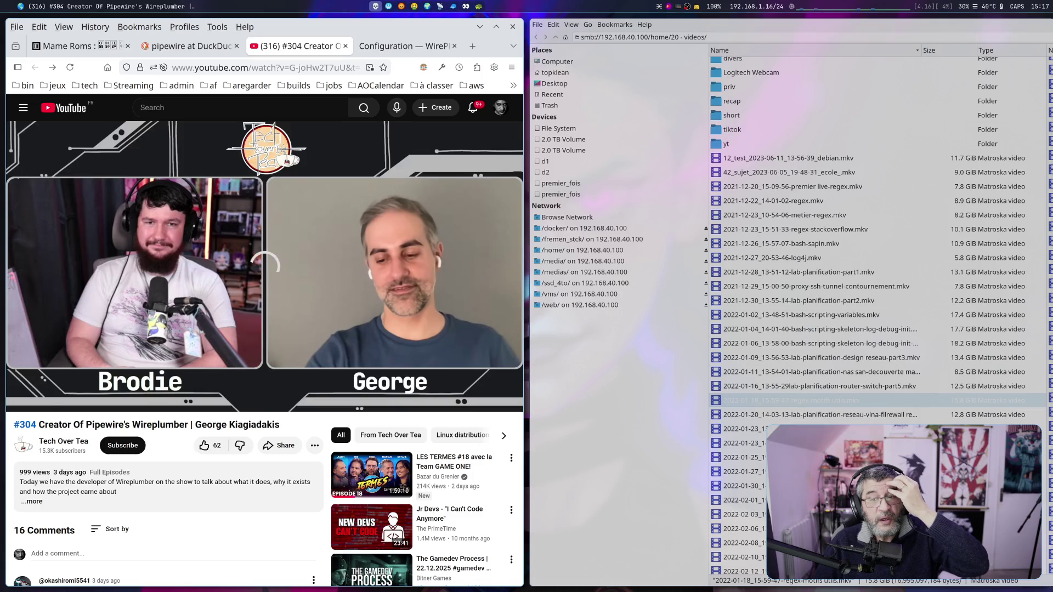
Switch to workspace 2 and snap the bash terminal left, beside the ChatGPT WirePlumber guide.
key("super+2")
key("super+Left")
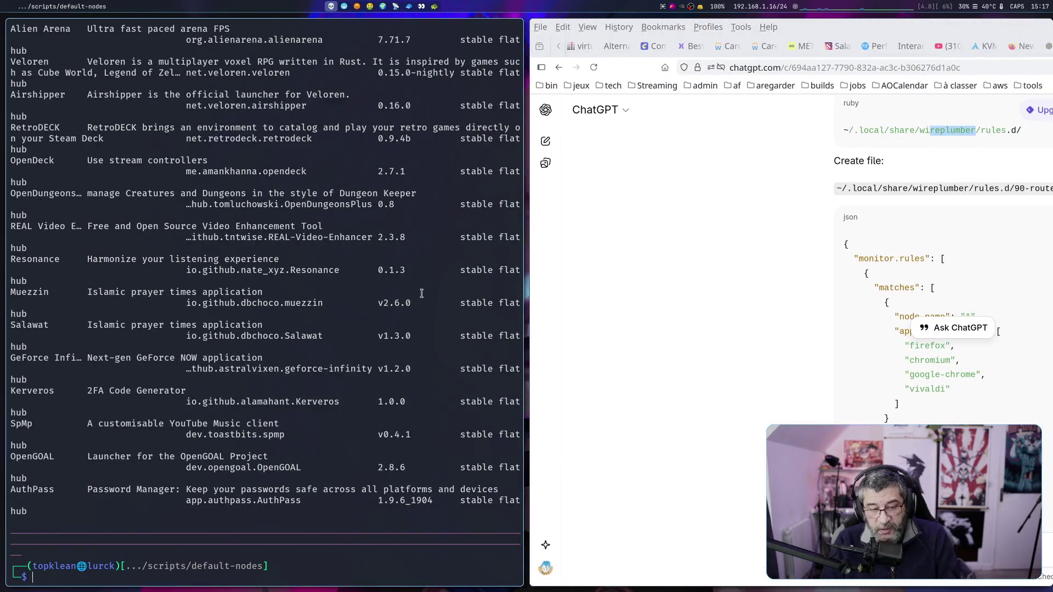
Clear the terminal and print the current folder path with pwd, marking its /usr/share/wireplumber parts.
key("ctrl+l")
type("pwd")
key("Return")
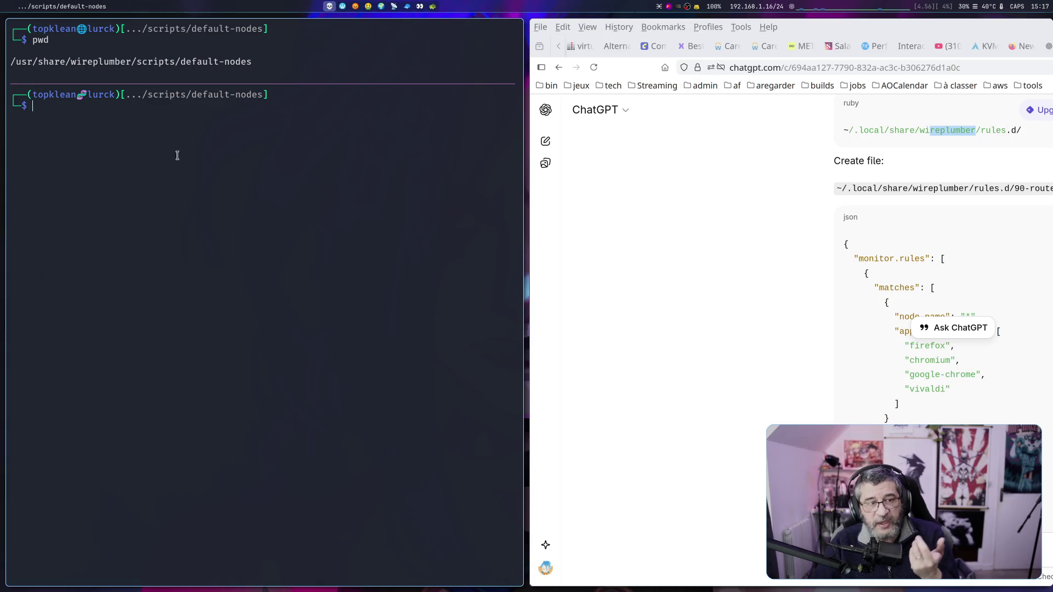
left_click_drag(15, 62, 127, 62)
left_click(140, 62)
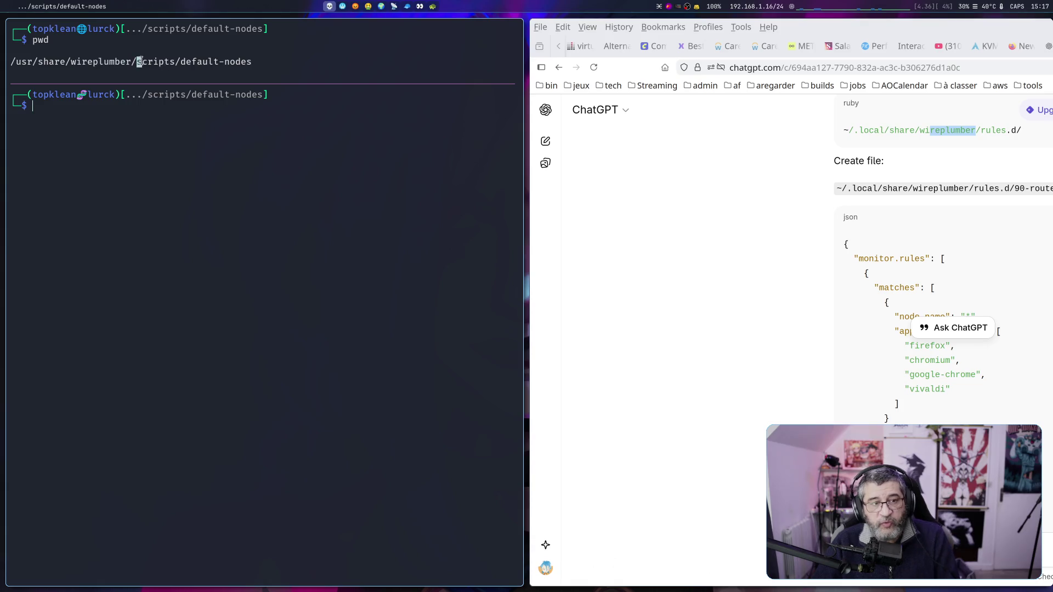
Go up three levels to /usr/share and list its contents with ll and ls.
type("..")
key("Return")
type("..")
key("Return")
type("..")
key("Return")
type("ll")
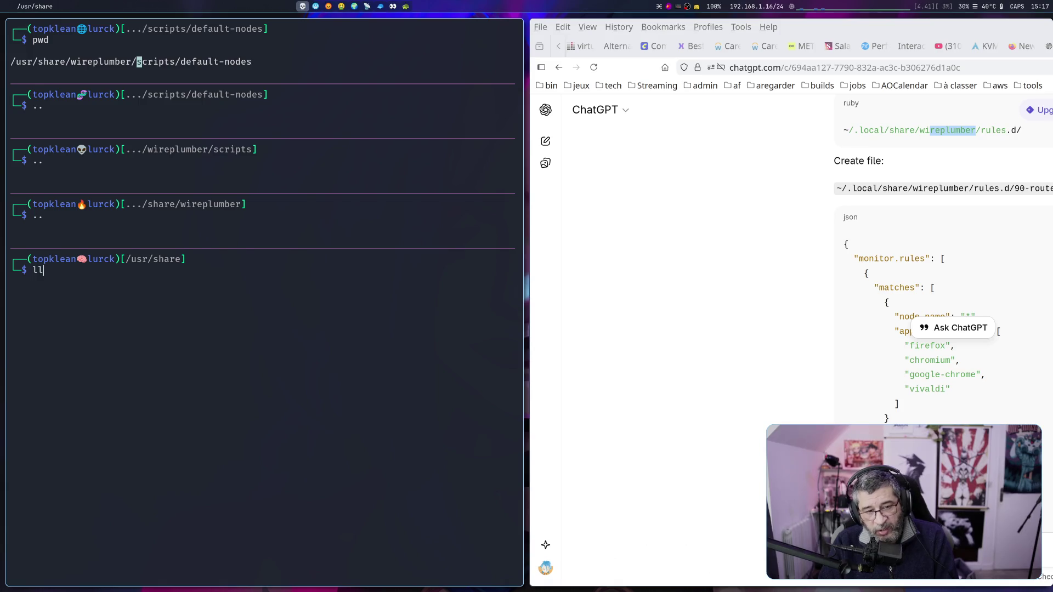
key("Return")
type("ls")
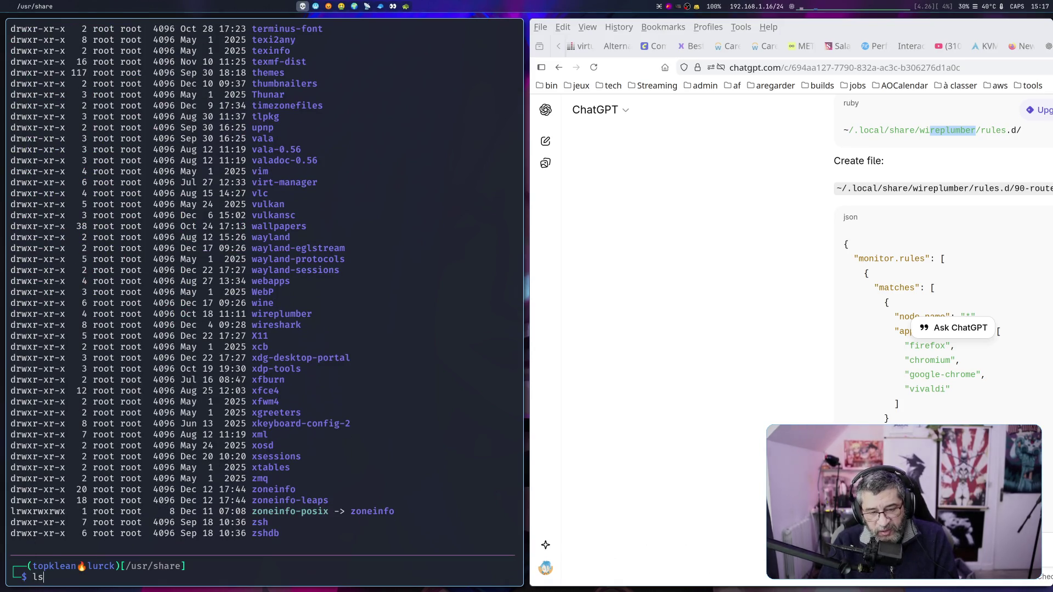
key("Return")
Enter the wireplumber folder, clear the screen, and print its file tree with tree.
type("cd w")
key("Tab")
key("Tab")
key("Return")
type("ccd")
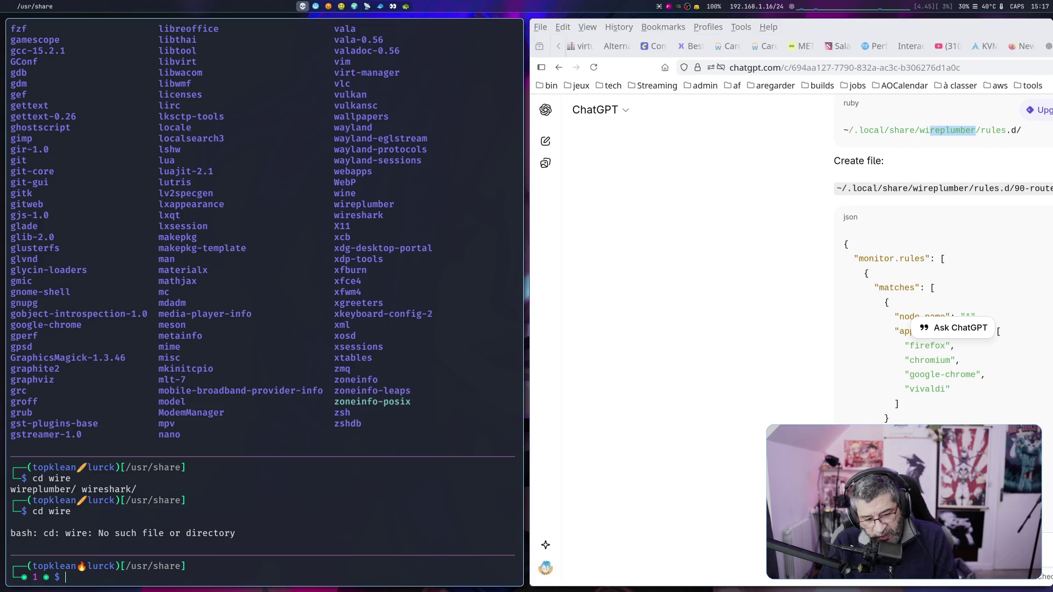
key("BackSpace")
key("BackSpace")
key("BackSpace")
type("d wirepl")
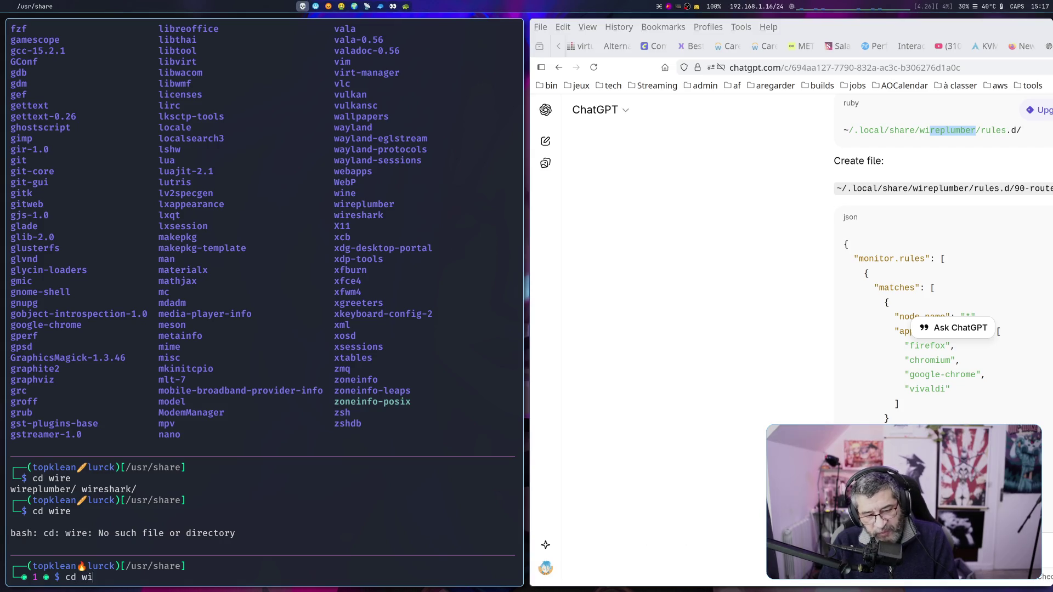
key("Tab")
key("Return")
key("ctrl+l")
type("tree")
key("Return")
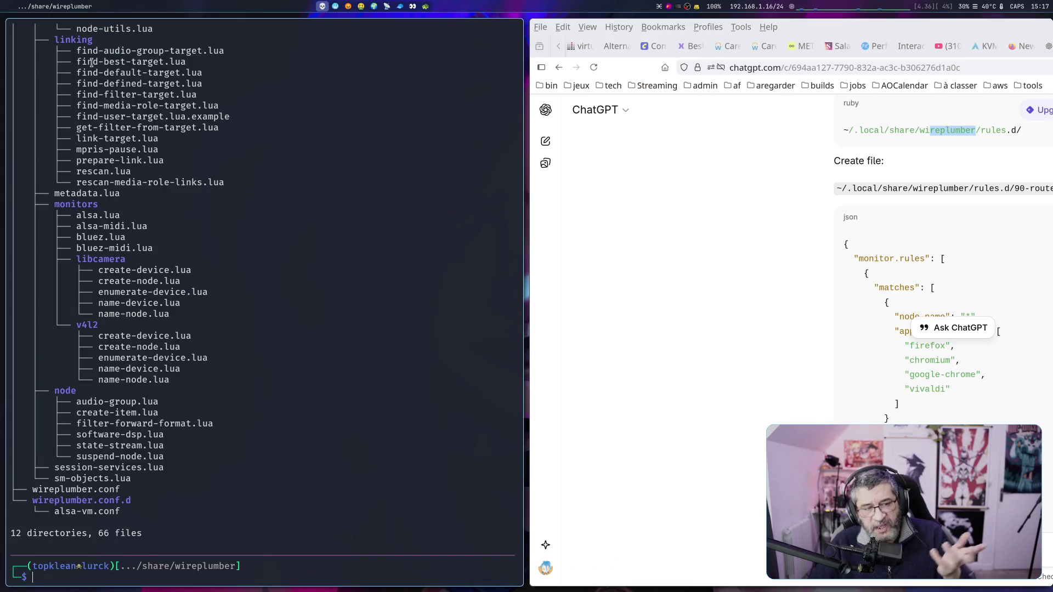
Enlarge the terminal font and scroll the tree, highlighting the scripts folder and alsa-vm.conf.
scroll(188, 177, "up", 20)
scroll(189, 177, "down", 12)
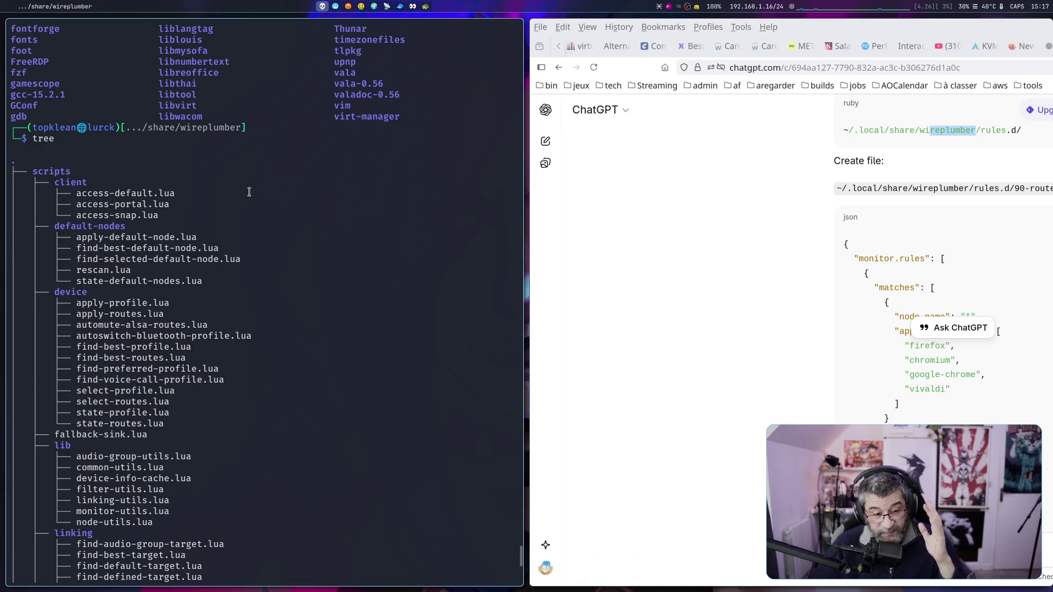
key("ctrl+plus")
key("ctrl+plus")
key("ctrl+plus")
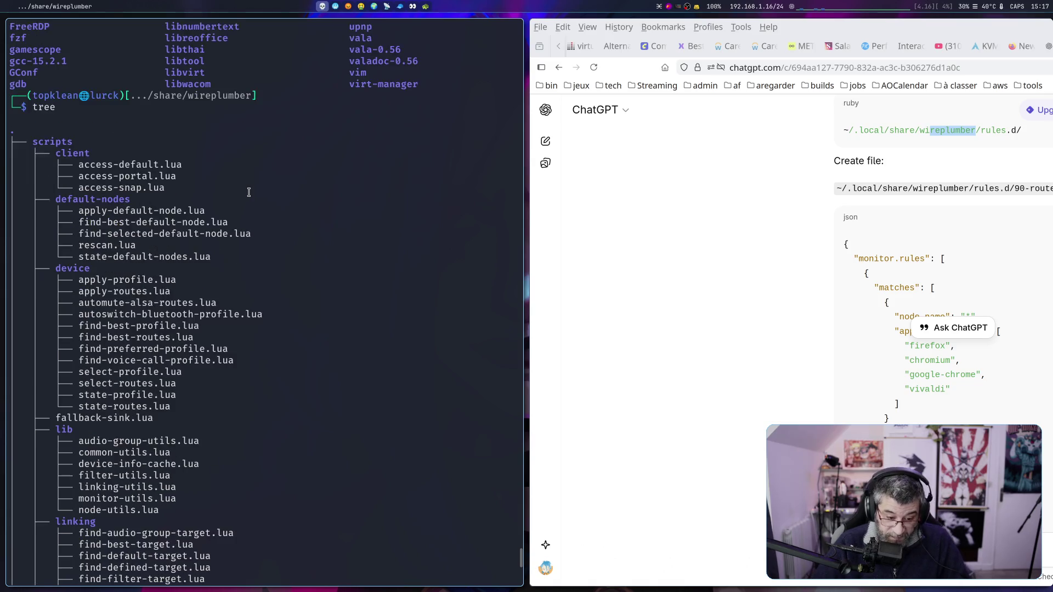
scroll(243, 196, "up", 3)
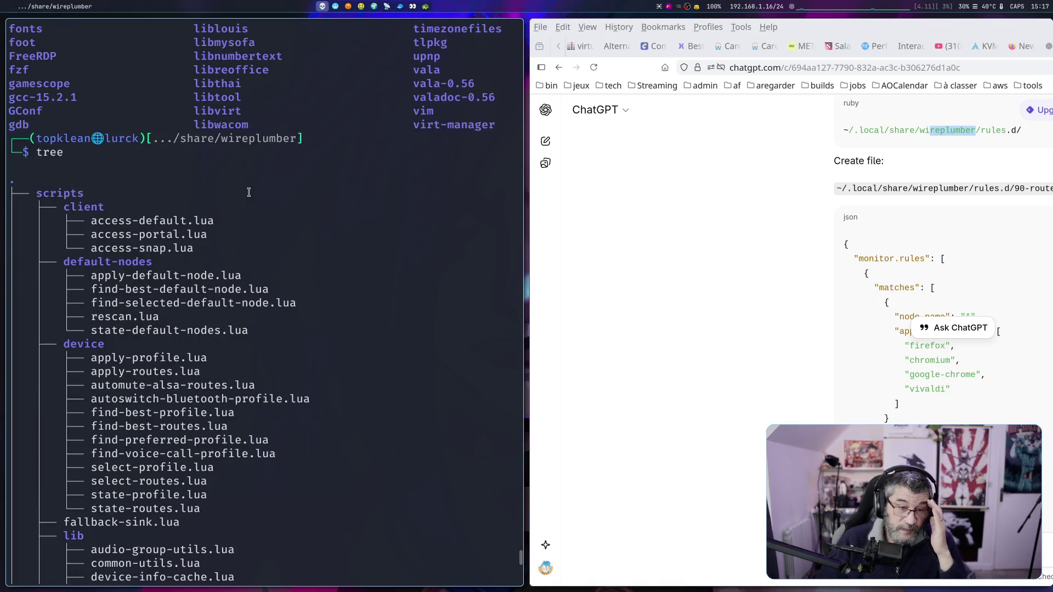
left_click_drag(43, 194, 78, 194)
scroll(86, 248, "down", 13)
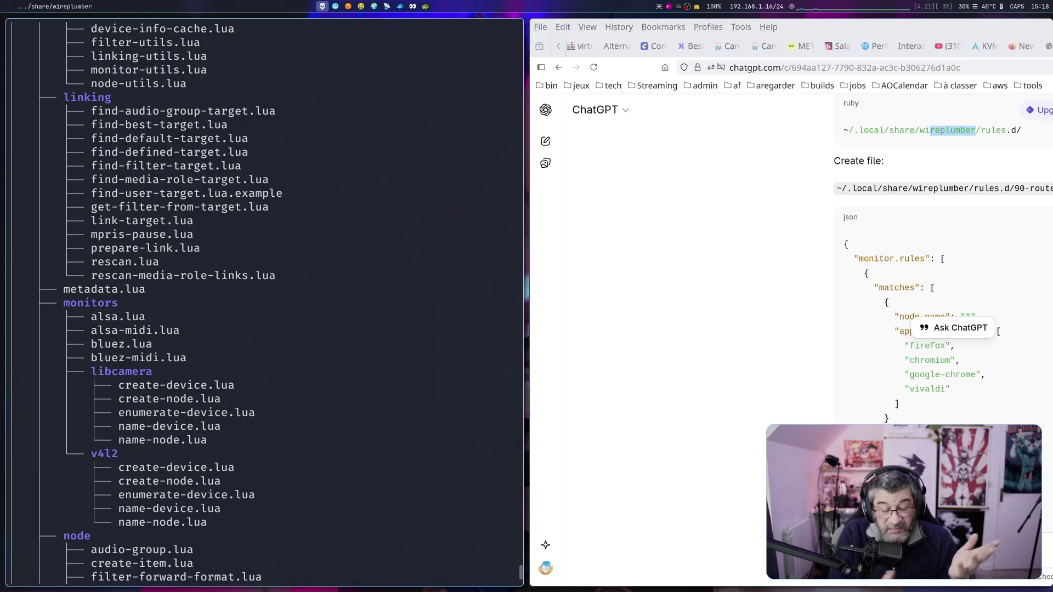
scroll(77, 234, "down", 5)
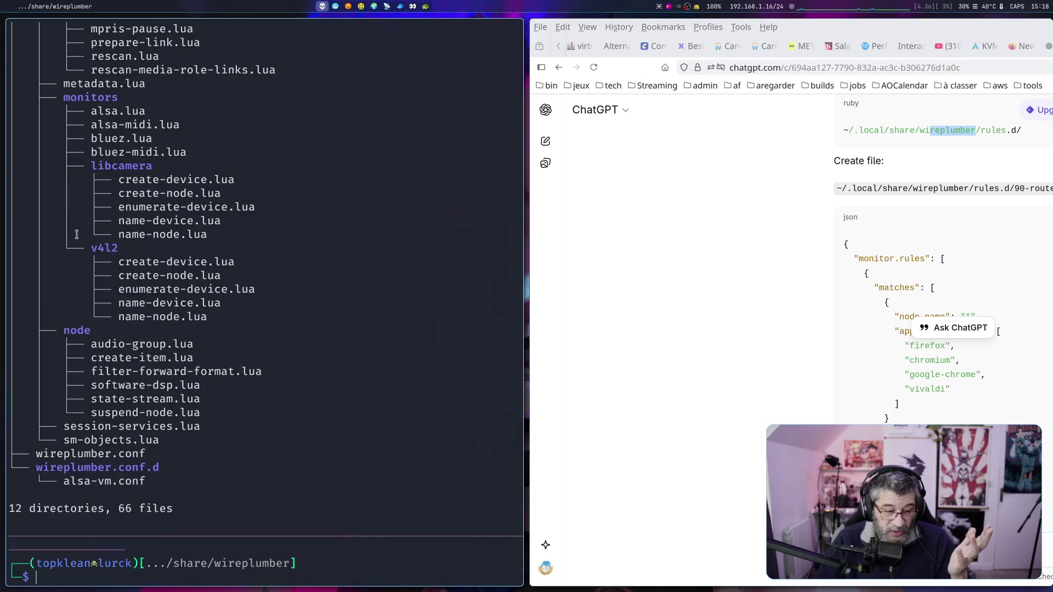
left_click_drag(64, 481, 174, 481)
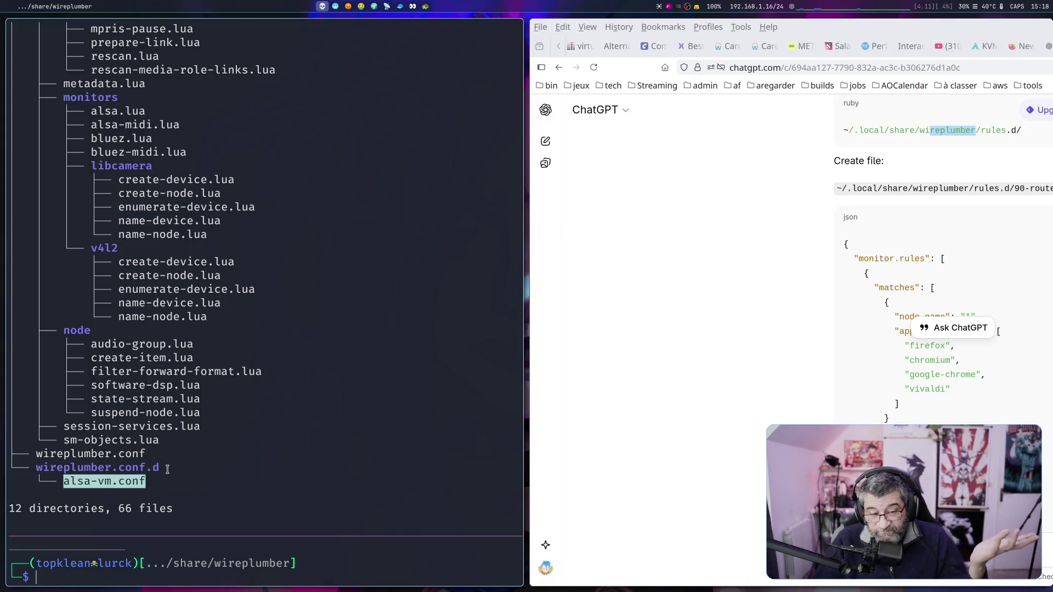
mouse_move(36, 451)
left_mouse_down()
mouse_move(175, 484)
mouse_move(79, 481)
left_mouse_up()
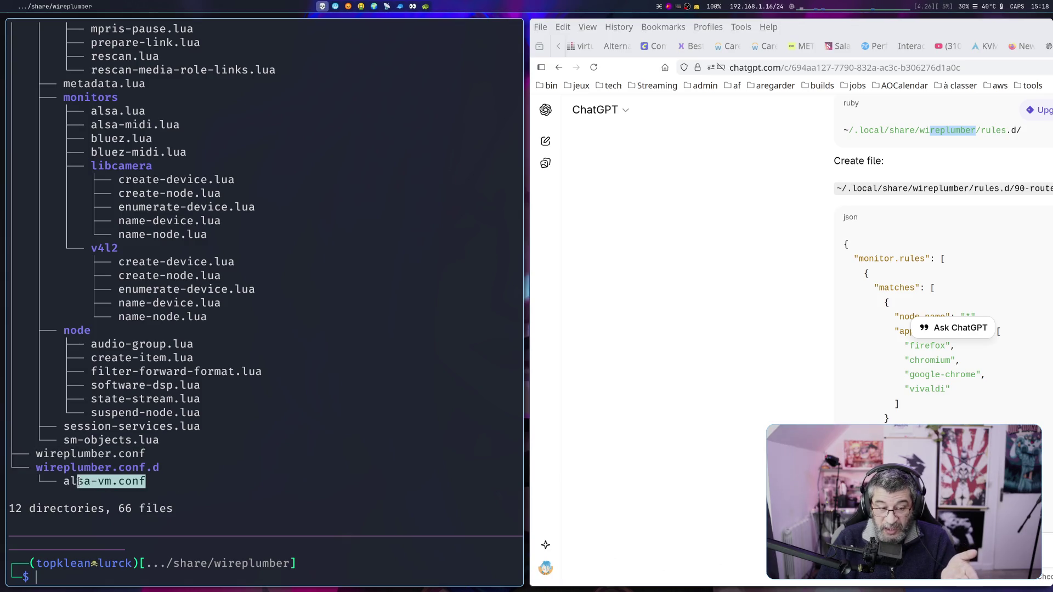
left_click(78, 481)
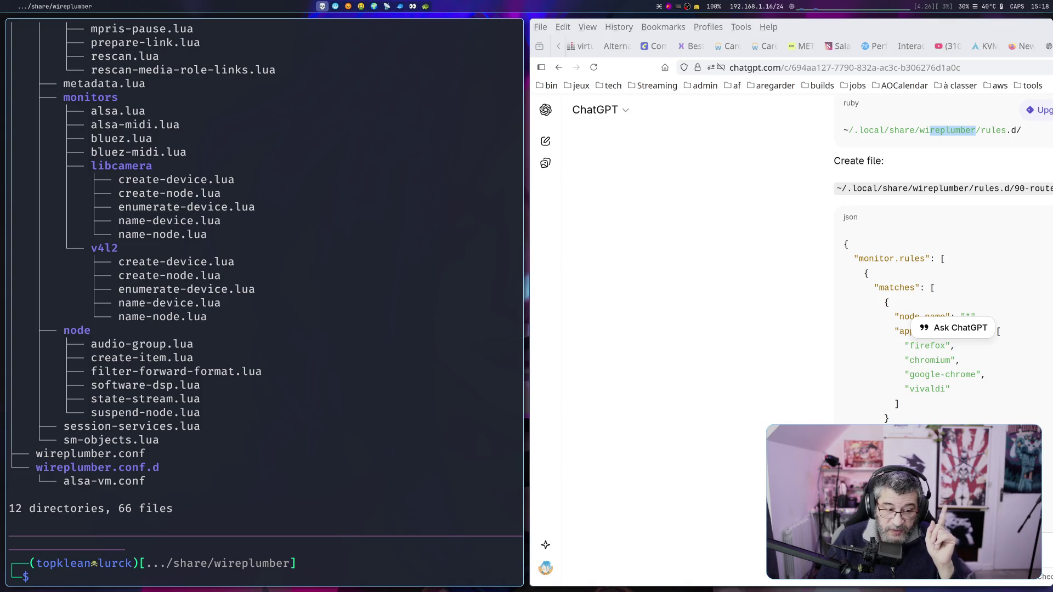
scroll(125, 437, "up", 10)
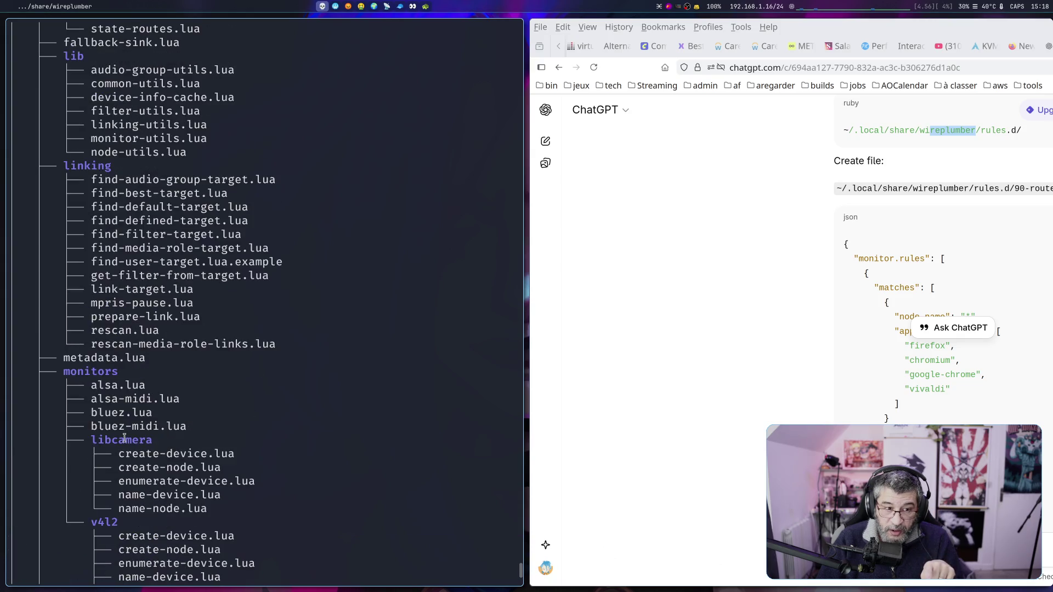
scroll(124, 439, "down", 10)
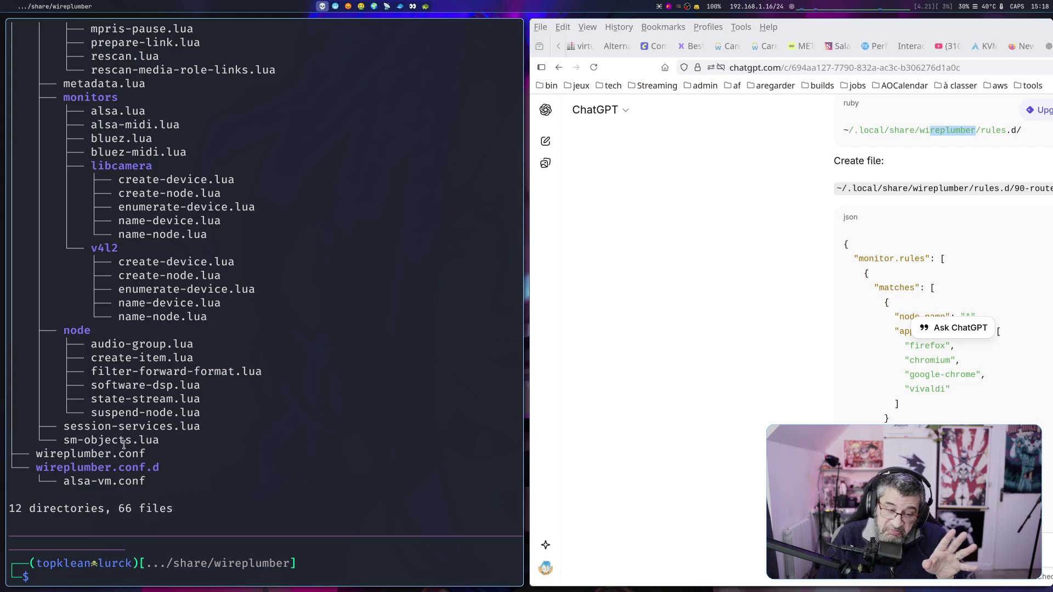
scroll(124, 444, "up", 8)
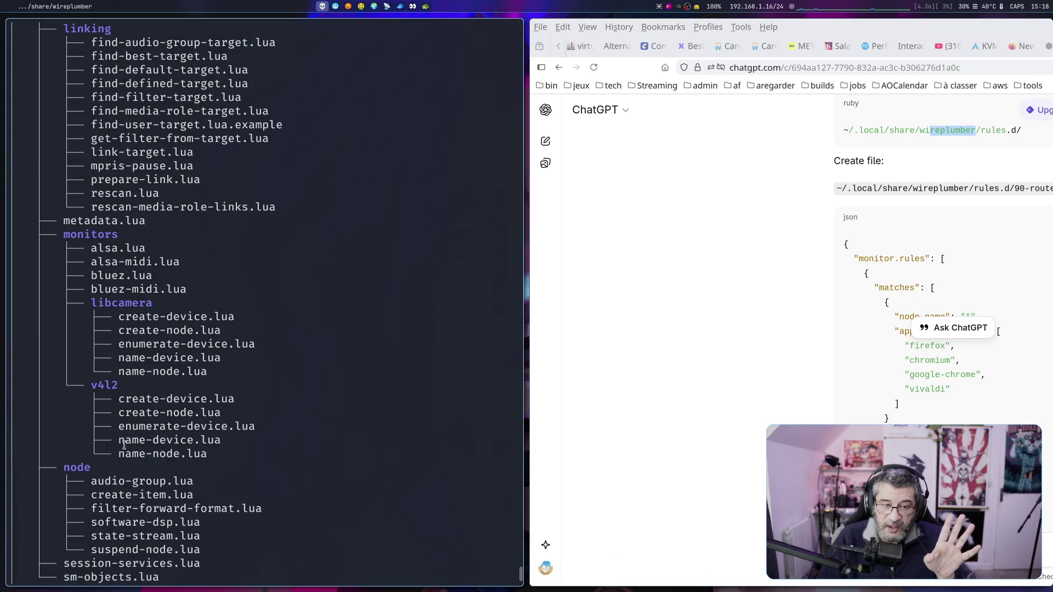
scroll(125, 448, "up", 3)
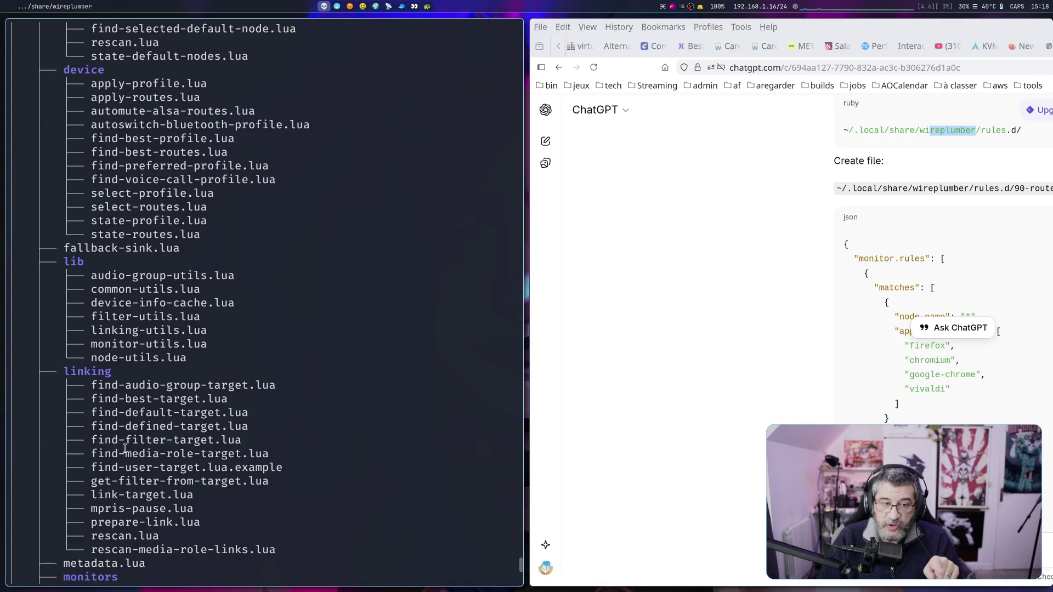
scroll(125, 449, "up", 3)
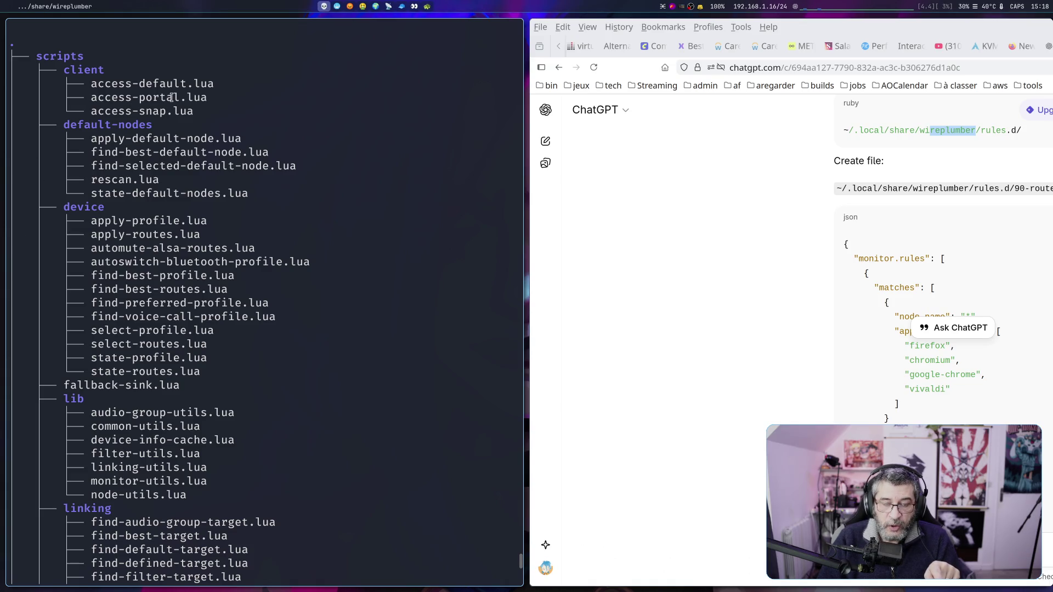
double_click(36, 56)
scroll(195, 191, "down", 12)
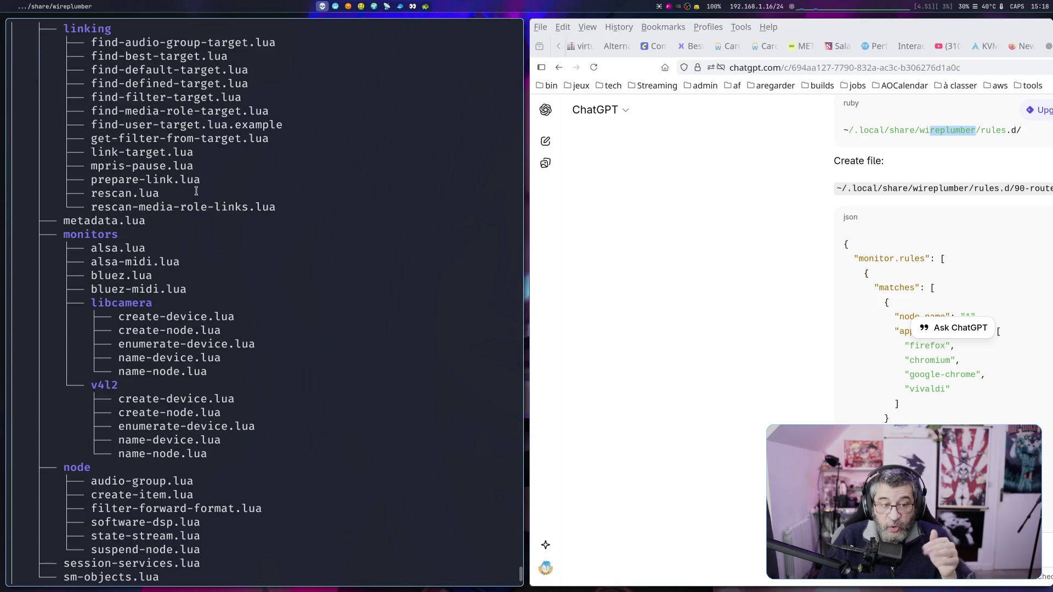
scroll(196, 191, "down", 2)
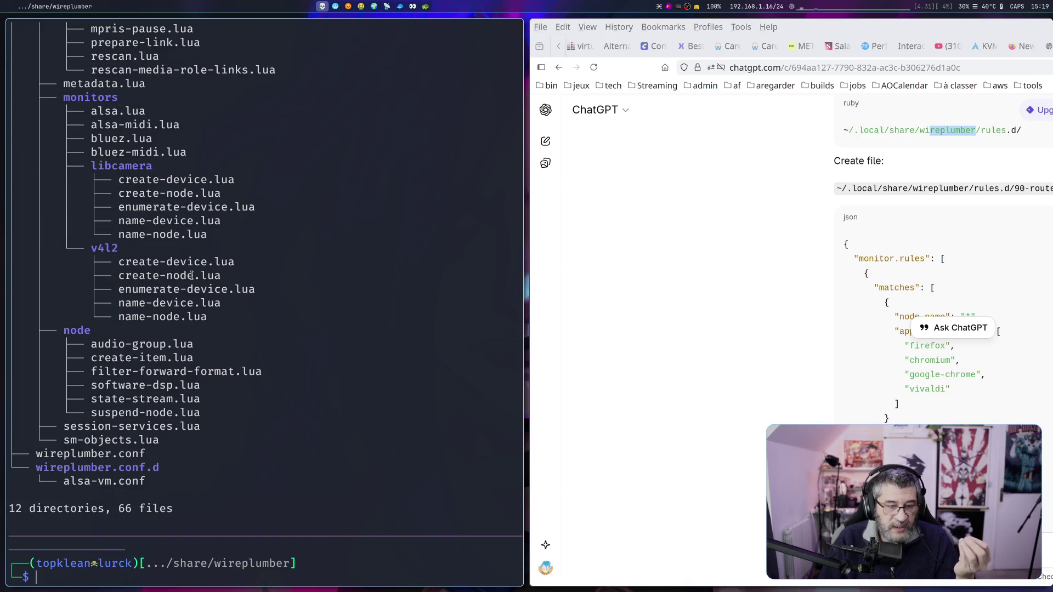
scroll(192, 275, "up", 5)
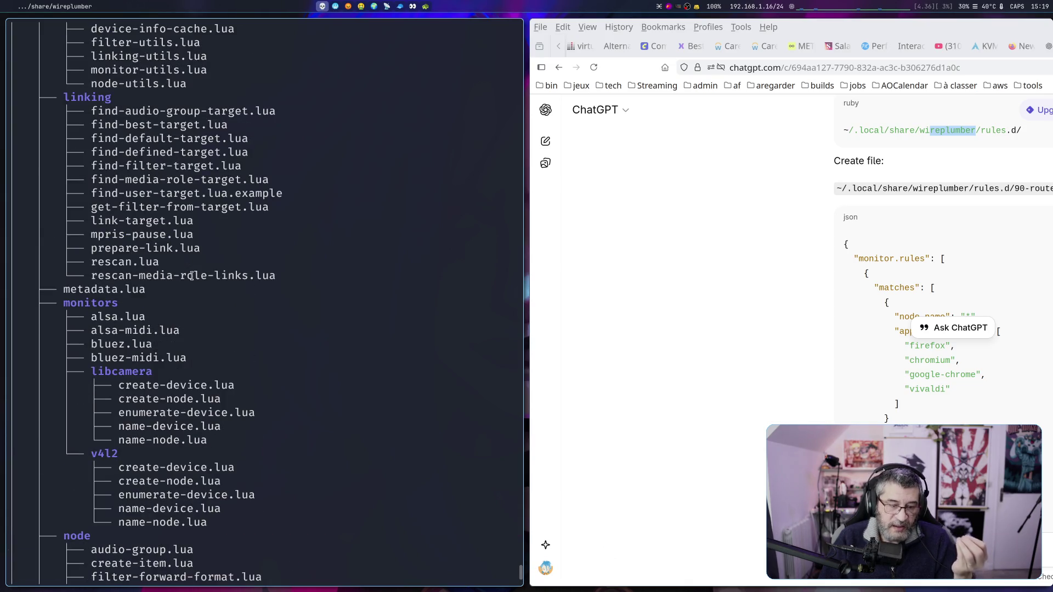
scroll(192, 276, "up", 5)
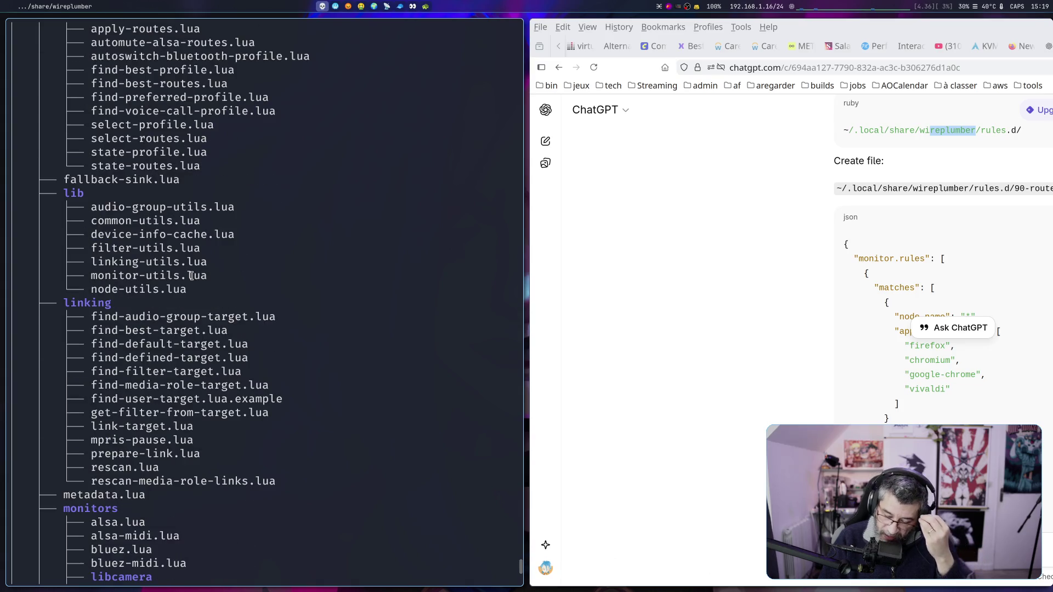
scroll(191, 275, "up", 5)
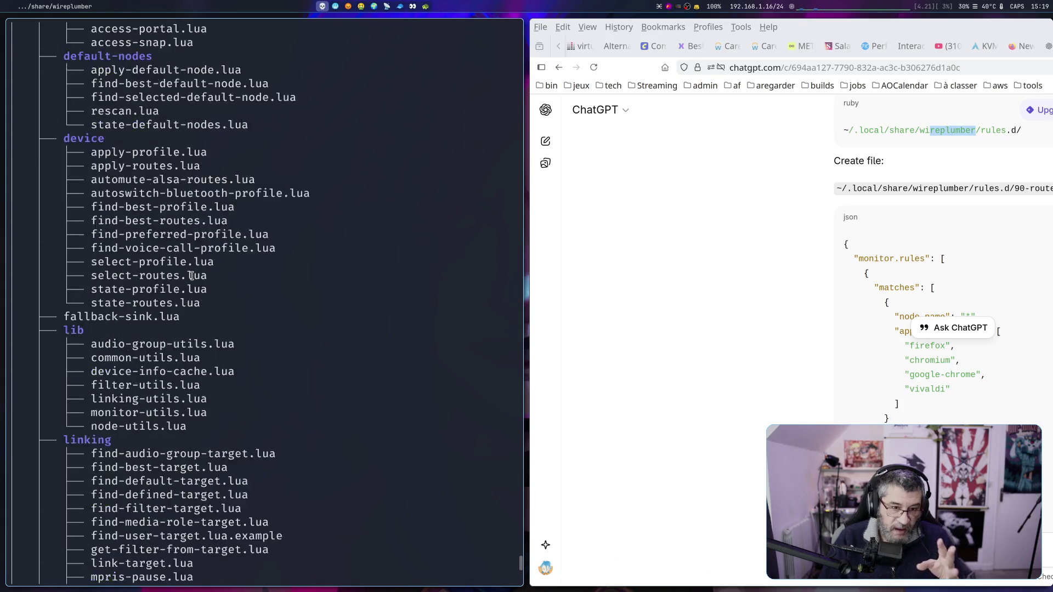
scroll(192, 276, "up", 2)
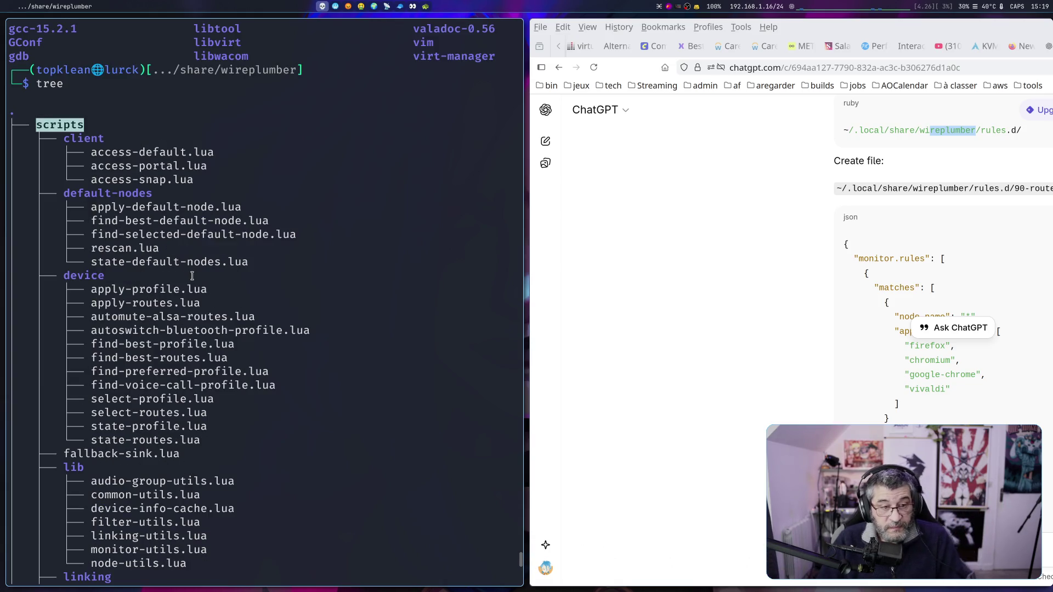
scroll(192, 276, "down", 2)
scroll(192, 287, "down", 15)
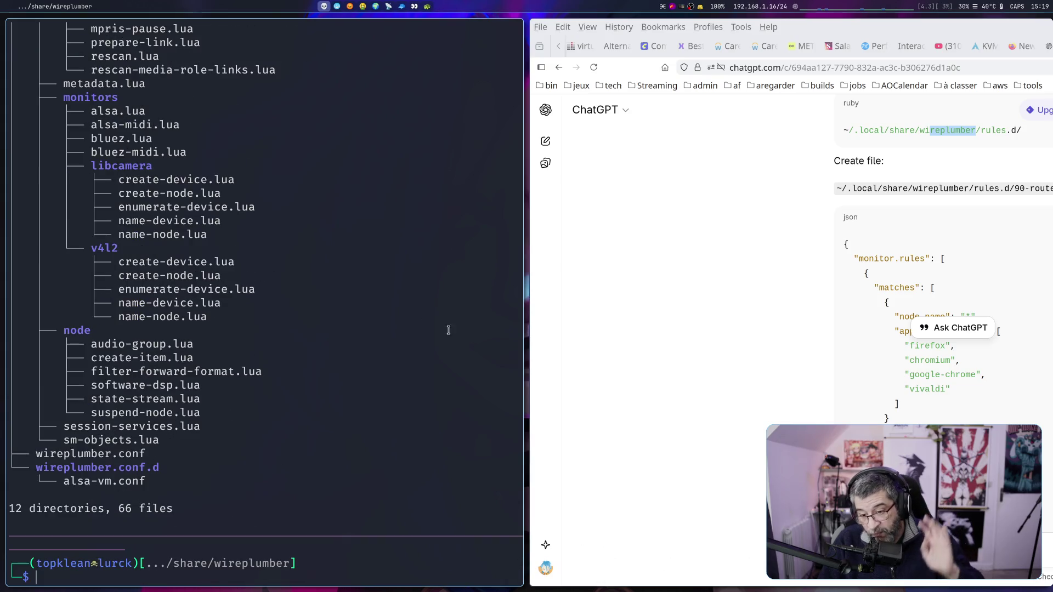
left_click(608, 353)
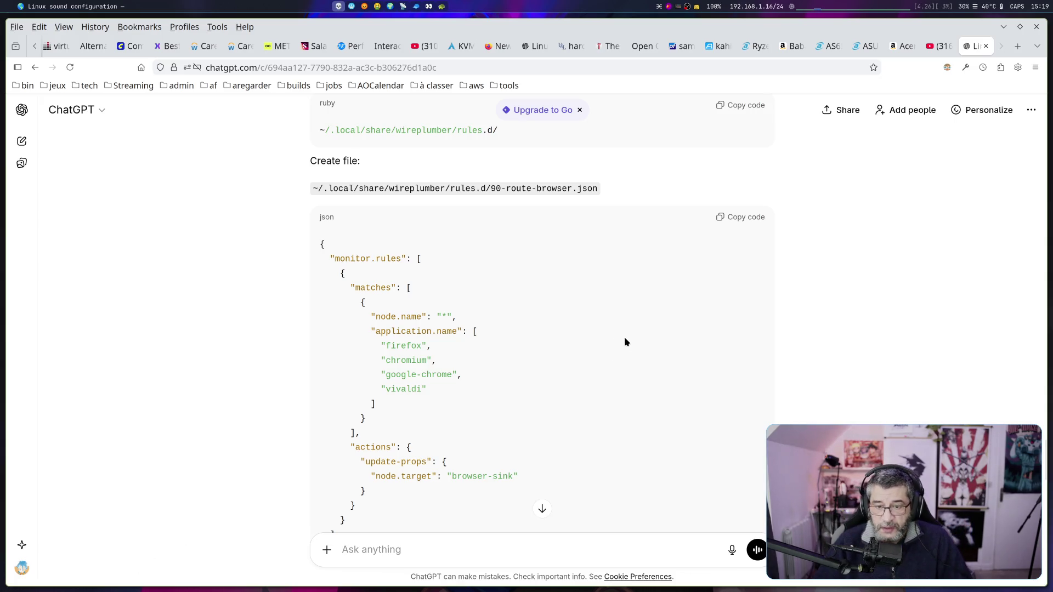
Switch to the Tech Over Tea WirePlumber interview tab, paused at 1:44:17.
left_click(939, 46)
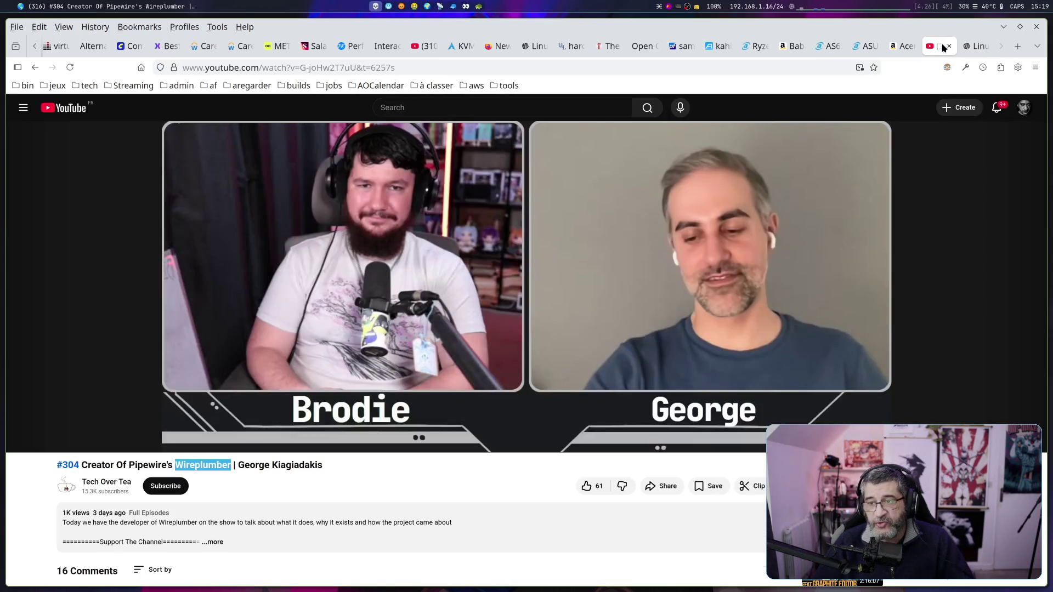
mouse_move(810, 140)
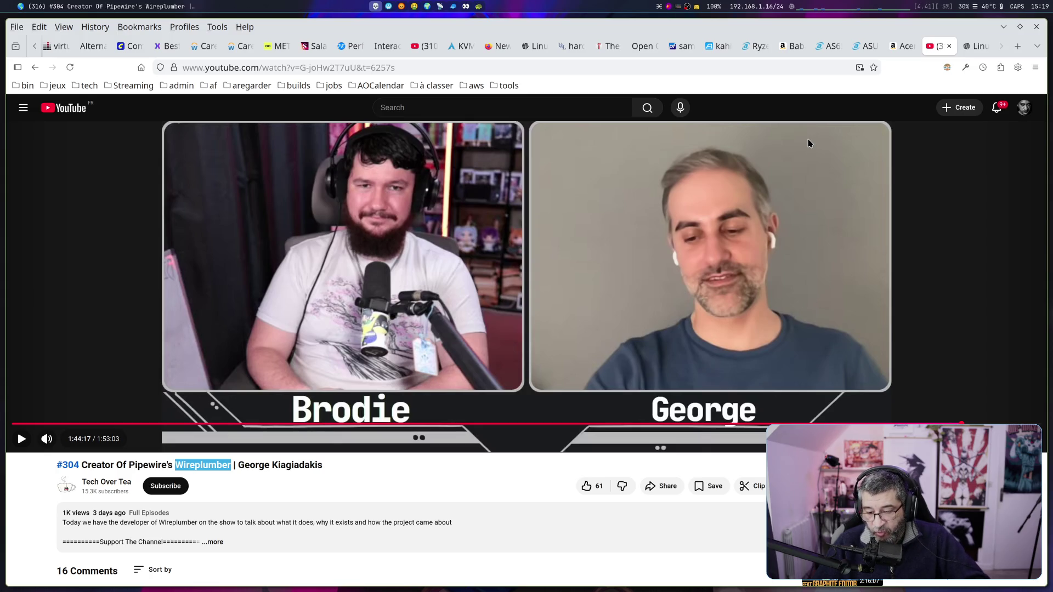
scroll(465, 426, "up", 3)
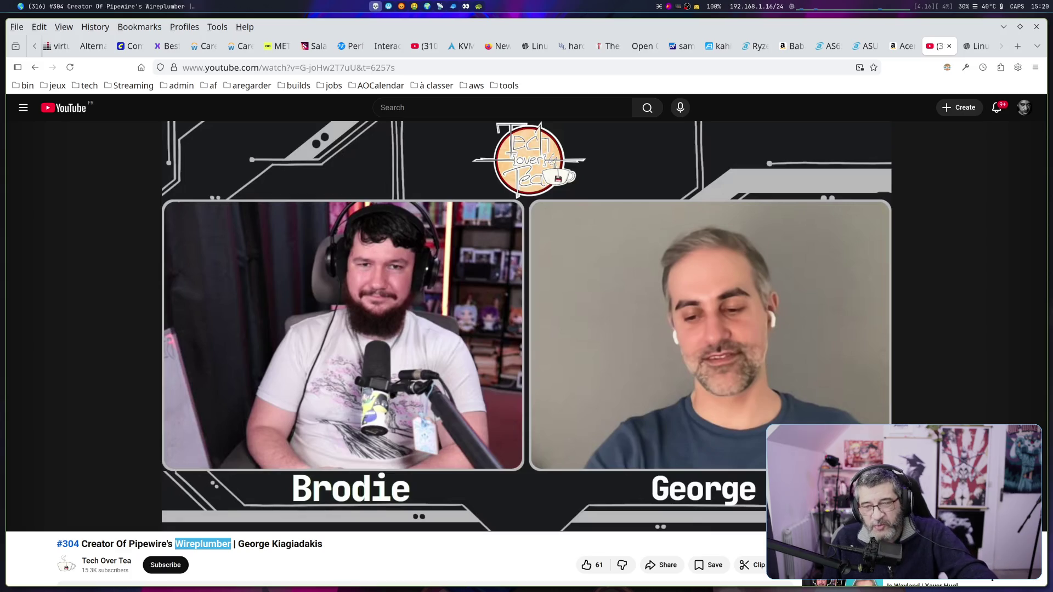
mouse_move(467, 421)
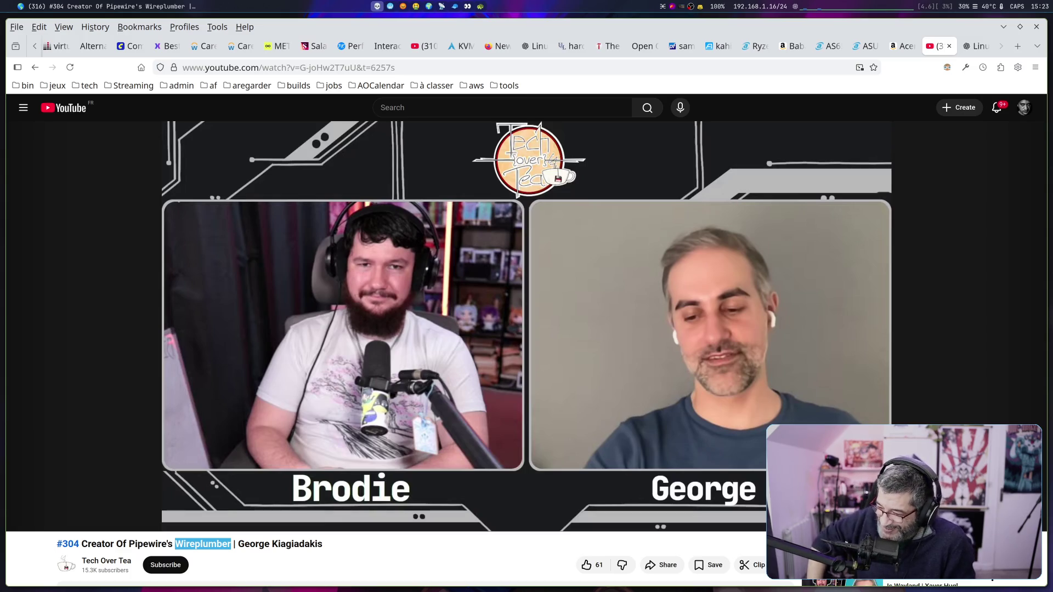
mouse_move(440, 421)
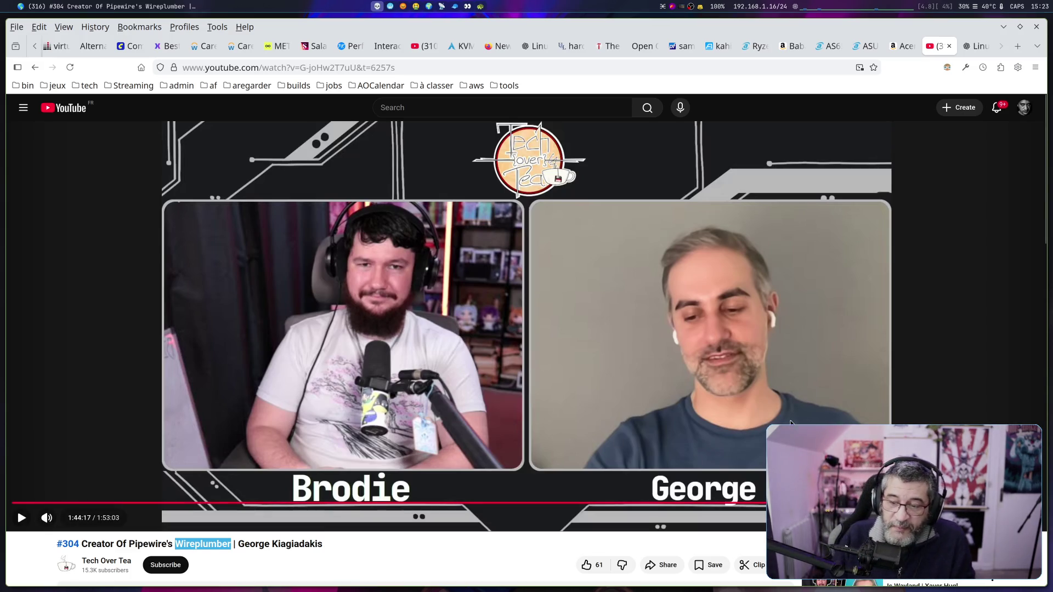
left_click(535, 565)
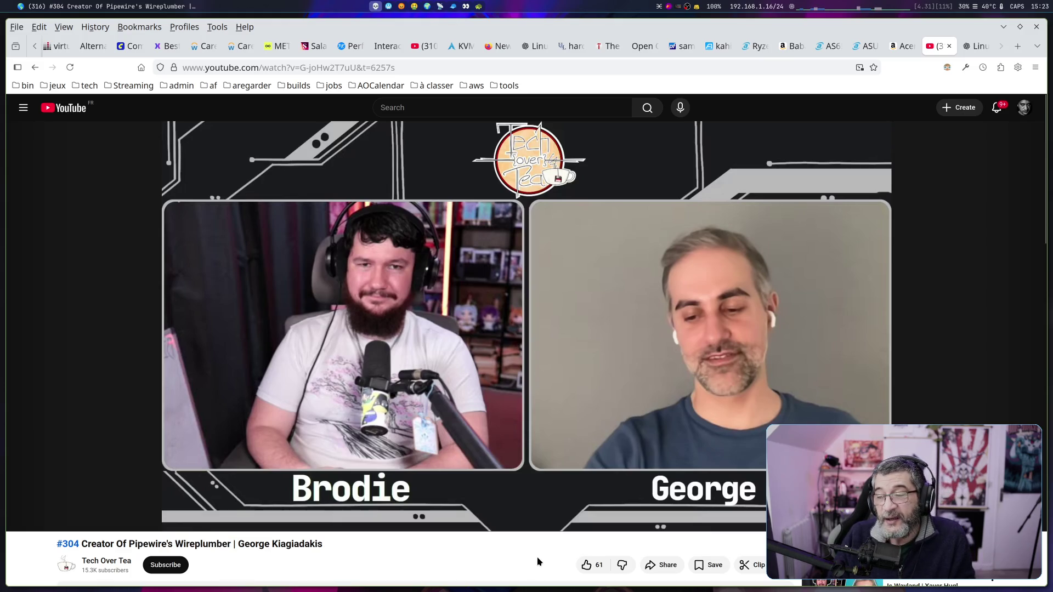
scroll(537, 557, "down", 2)
scroll(538, 558, "down", 3)
scroll(537, 557, "up", 5)
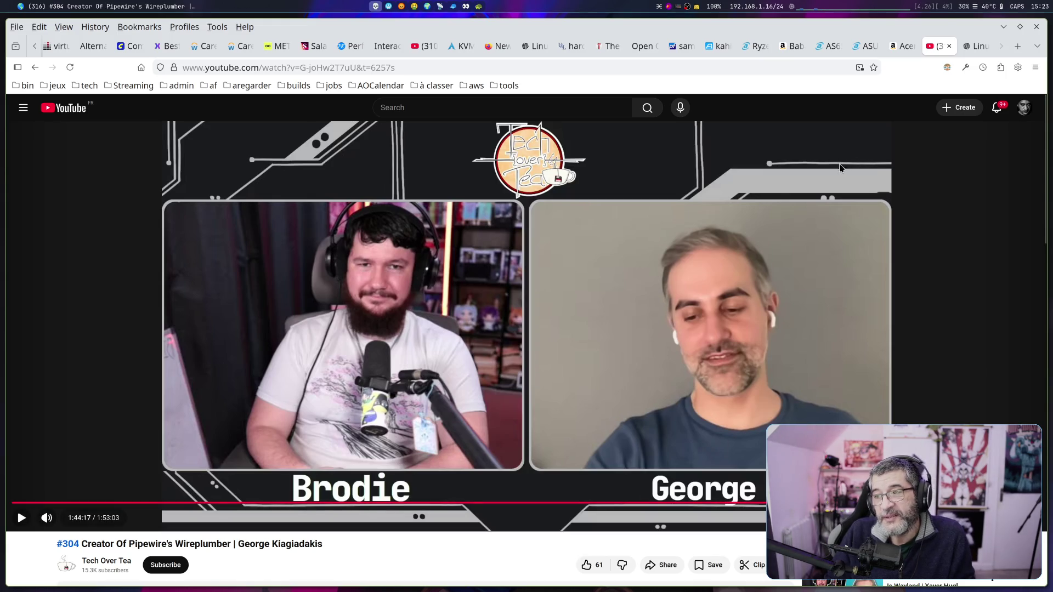
left_click(971, 50)
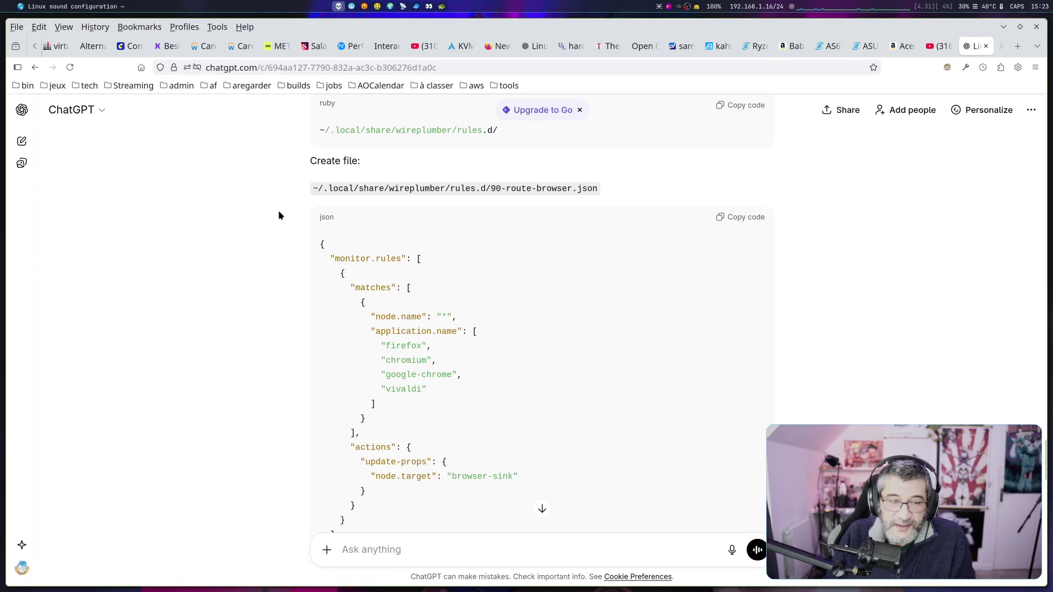
Scroll up and down through the ChatGPT WirePlumber routing guide.
scroll(279, 209, "down", 3)
scroll(283, 211, "up", 10)
scroll(373, 222, "down", 15)
scroll(415, 231, "up", 3)
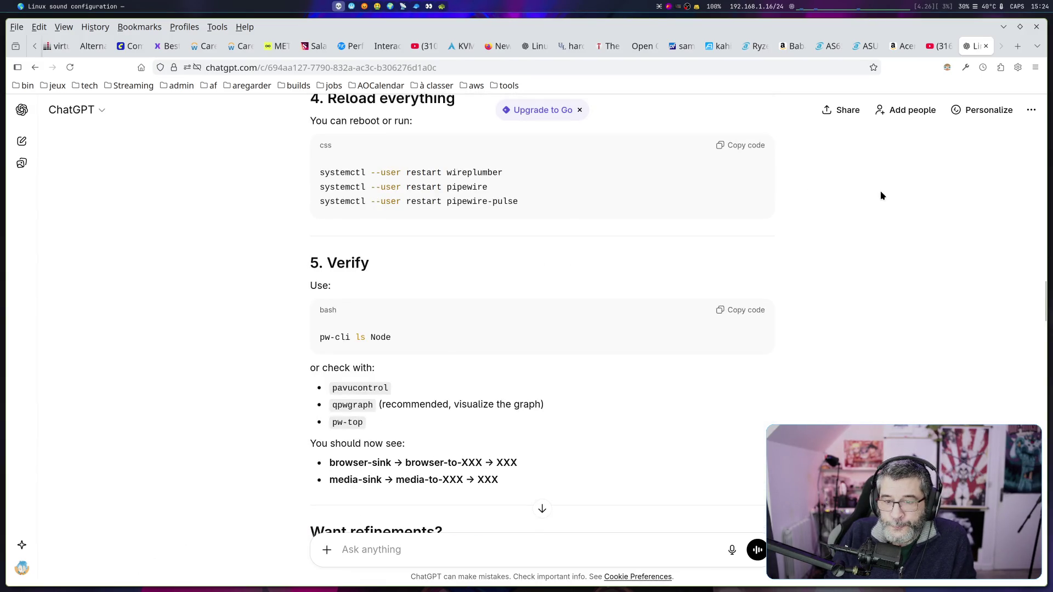
scroll(884, 191, "down", 10)
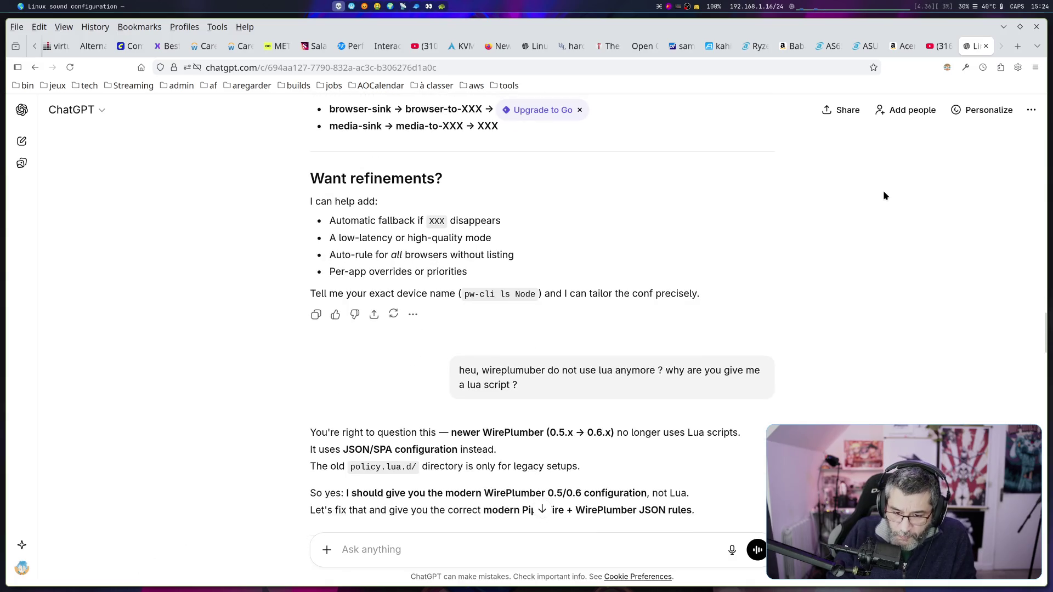
scroll(883, 191, "down", 4)
scroll(883, 195, "up", 1)
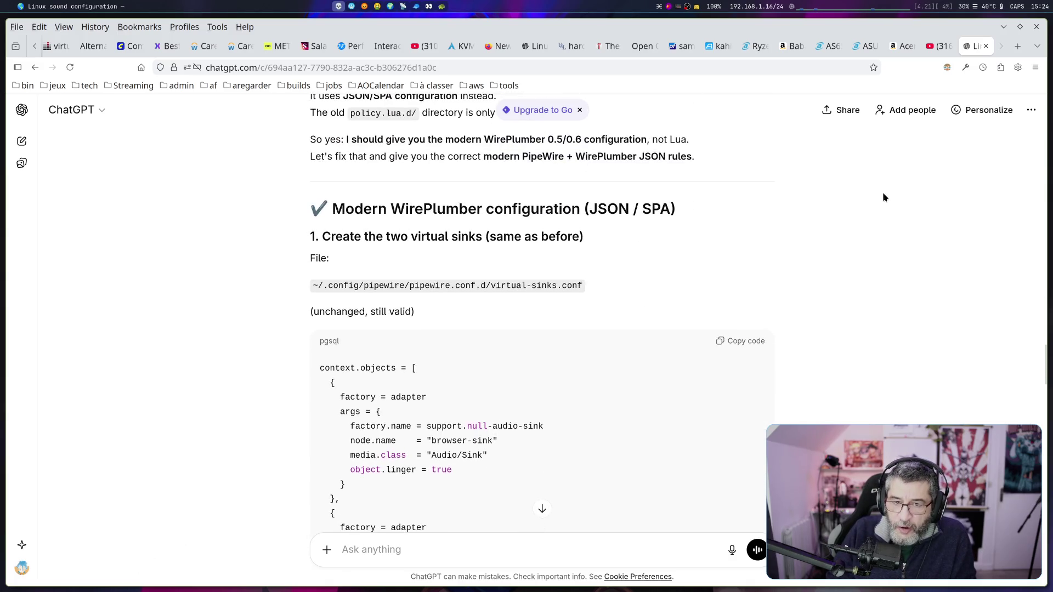
scroll(393, 192, "down", 12)
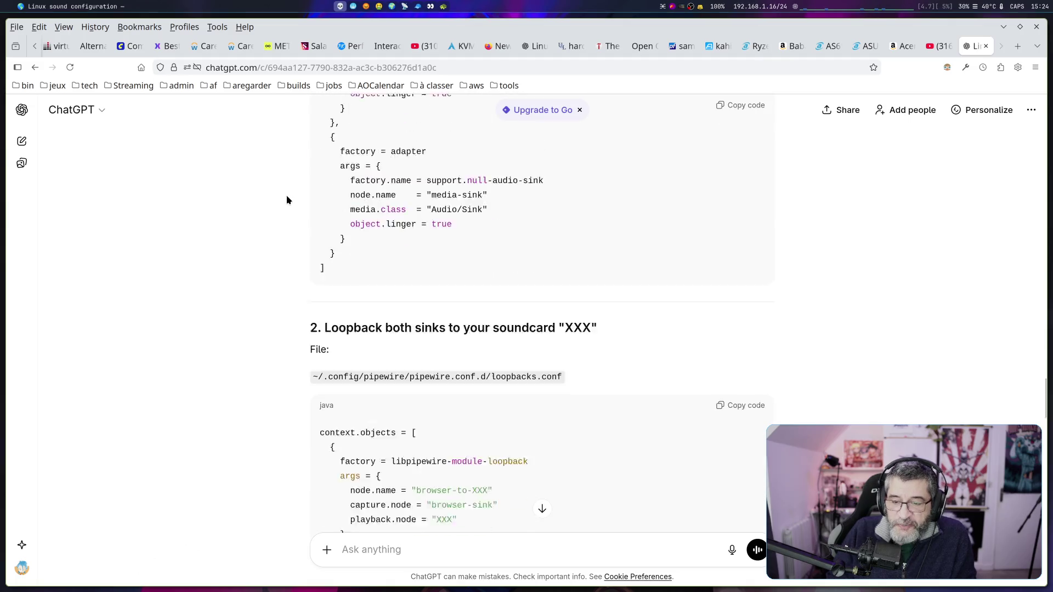
scroll(292, 199, "up", 2)
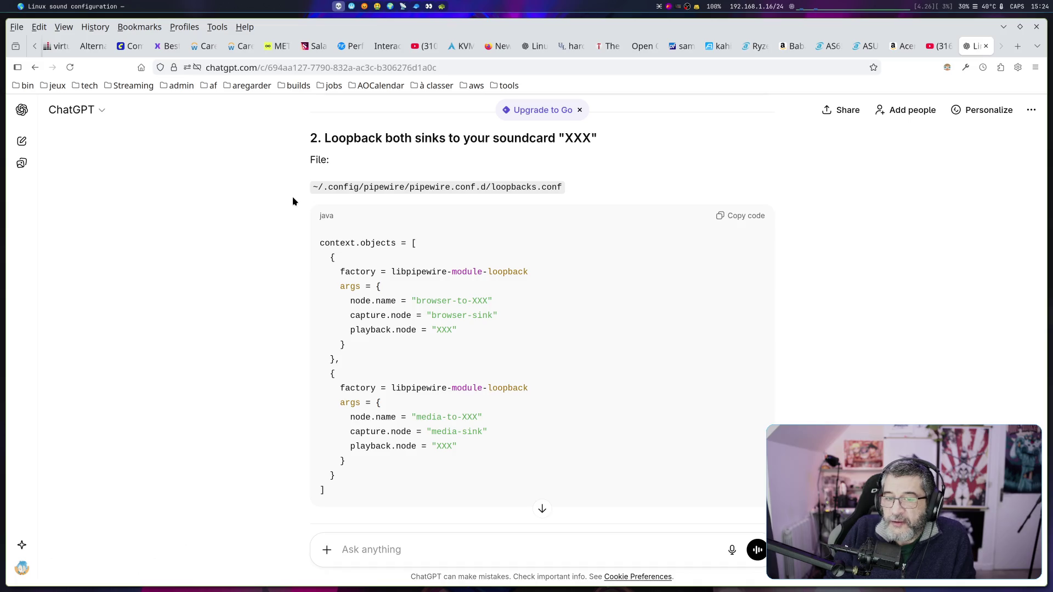
scroll(295, 201, "down", 6)
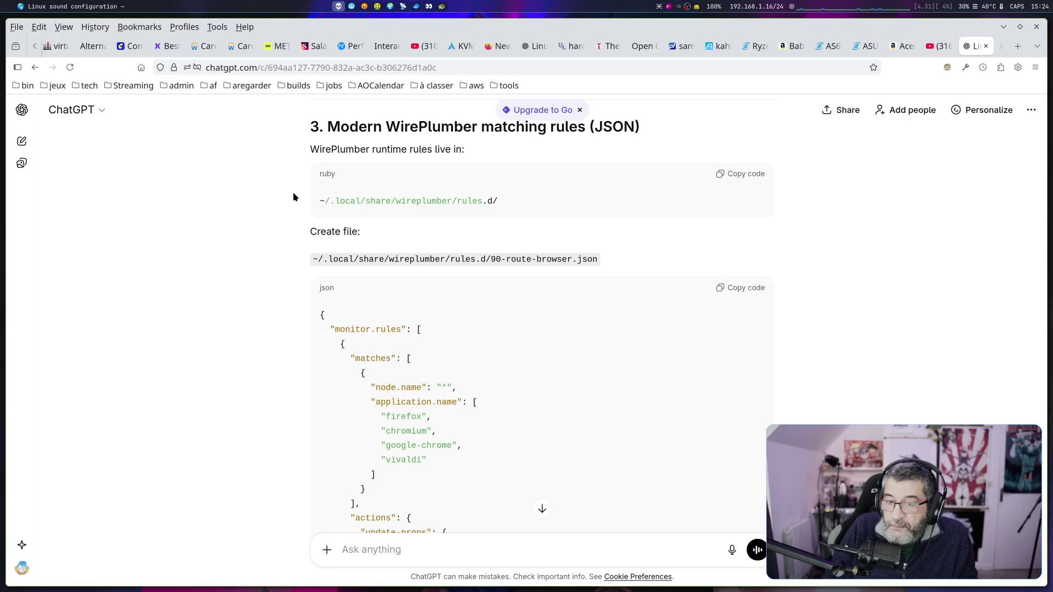
Glance at the interview tab, return to ChatGPT, and highlight the pipewire loopbacks path.
left_click(940, 48)
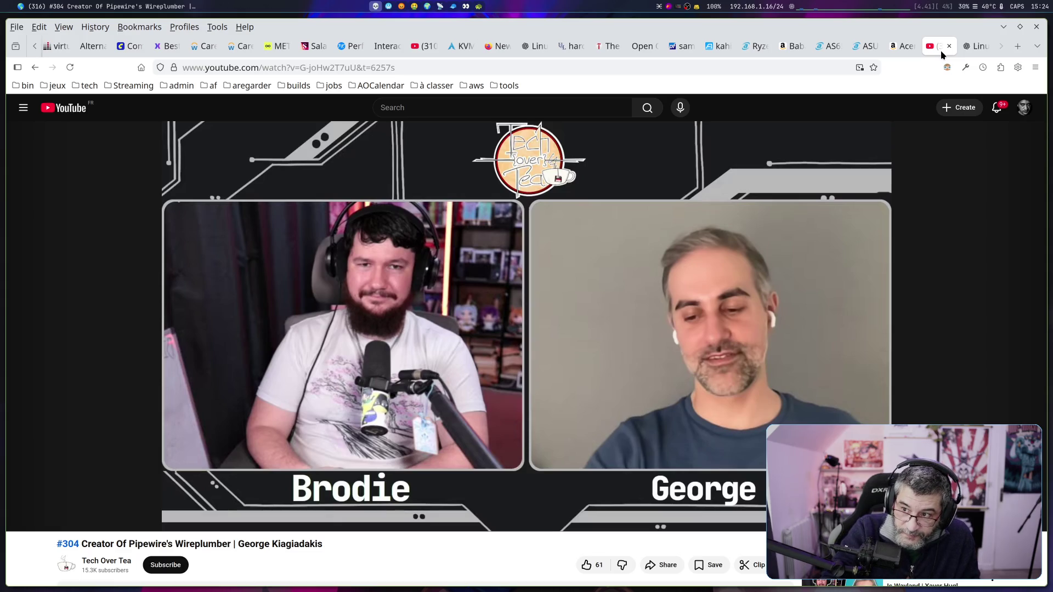
left_click(968, 50)
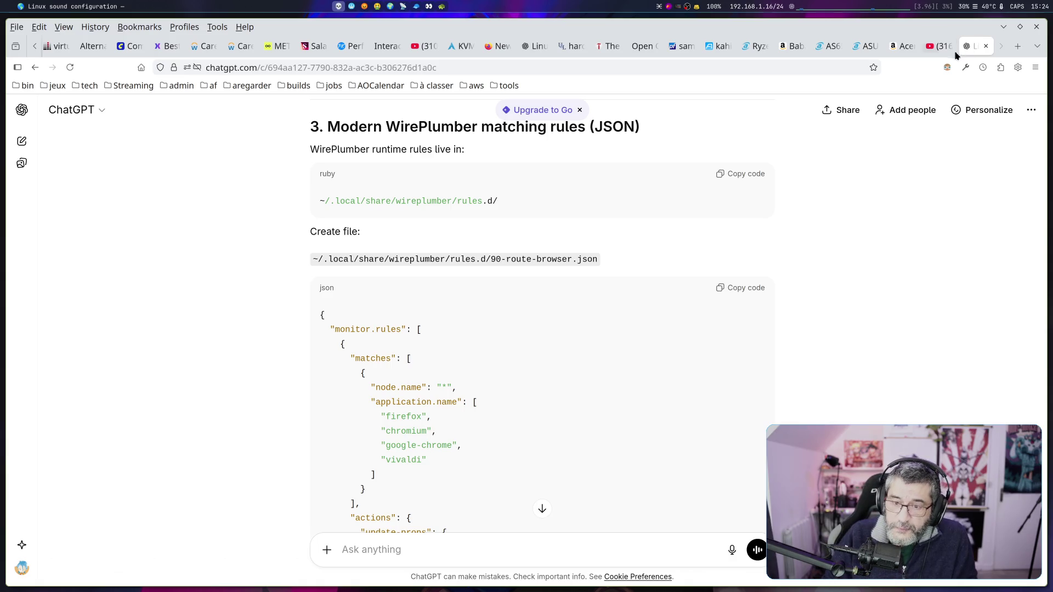
scroll(682, 254, "up", 1)
scroll(681, 252, "up", 15)
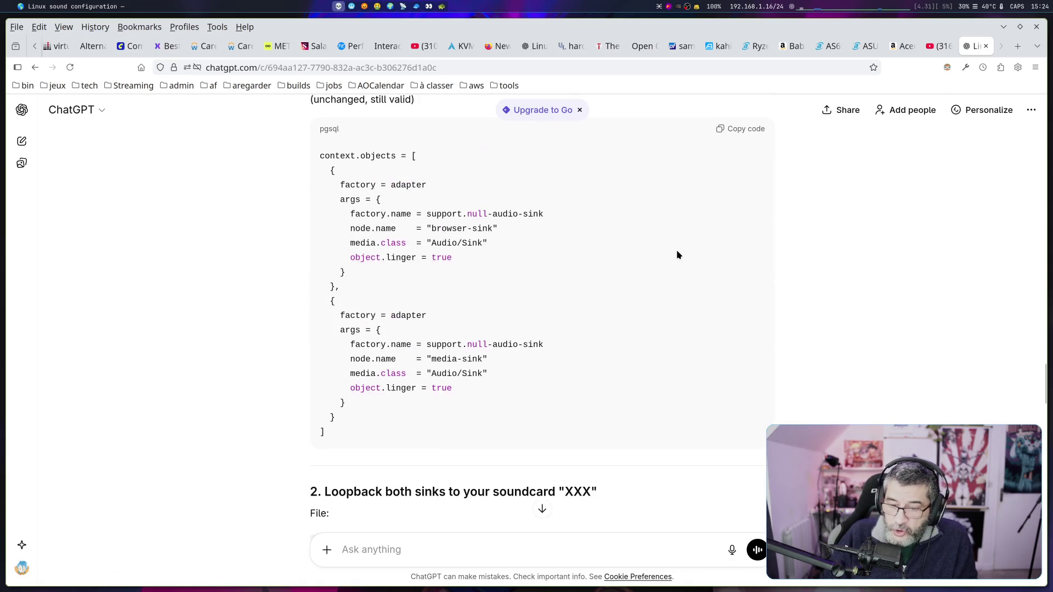
scroll(678, 255, "down", 3)
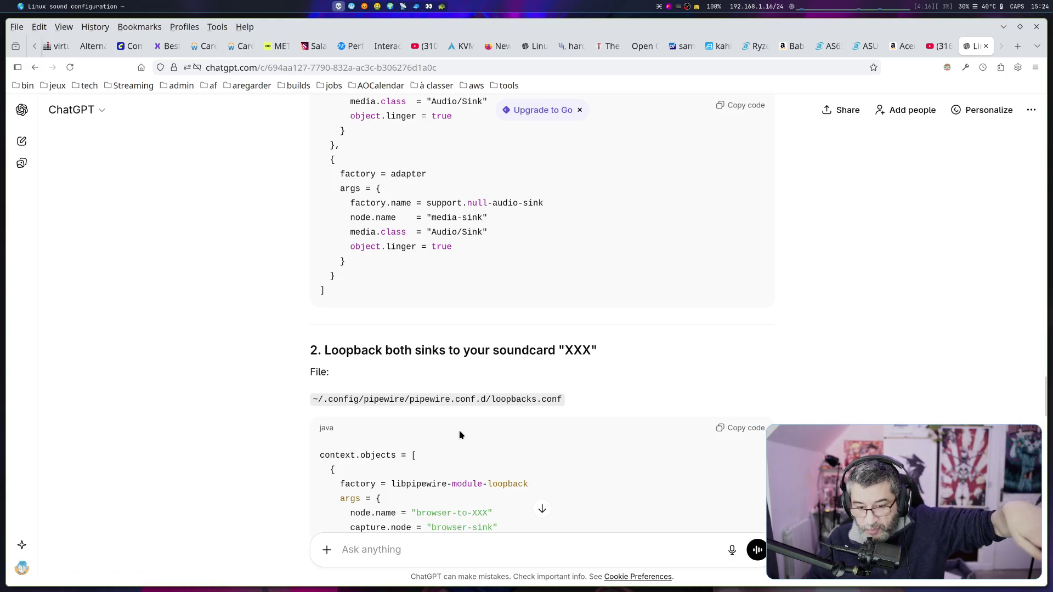
left_click_drag(410, 399, 484, 400)
scroll(481, 402, "down", 3)
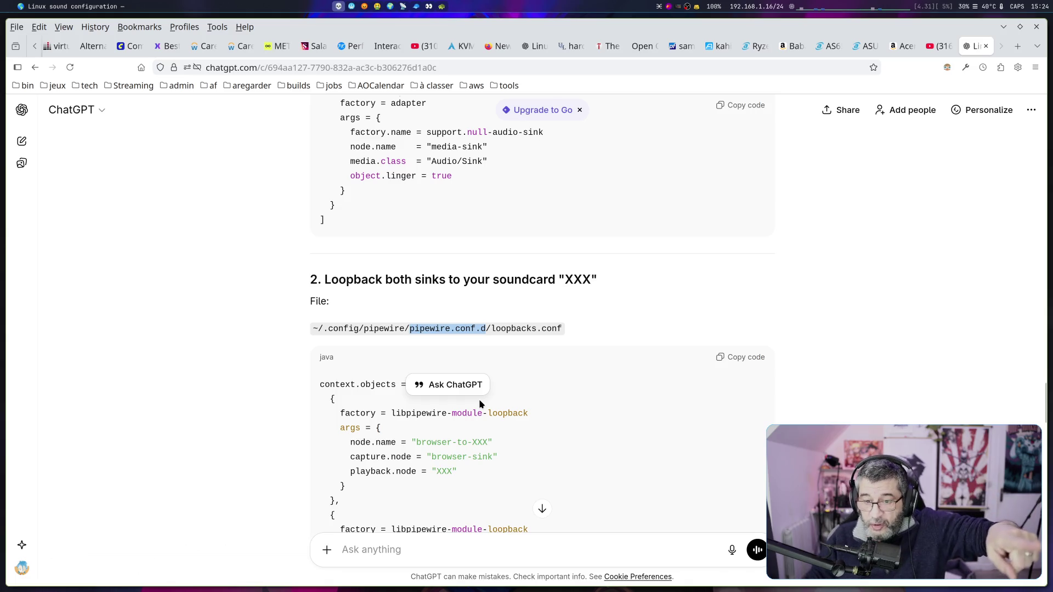
scroll(480, 404, "down", 10)
scroll(479, 404, "down", 5)
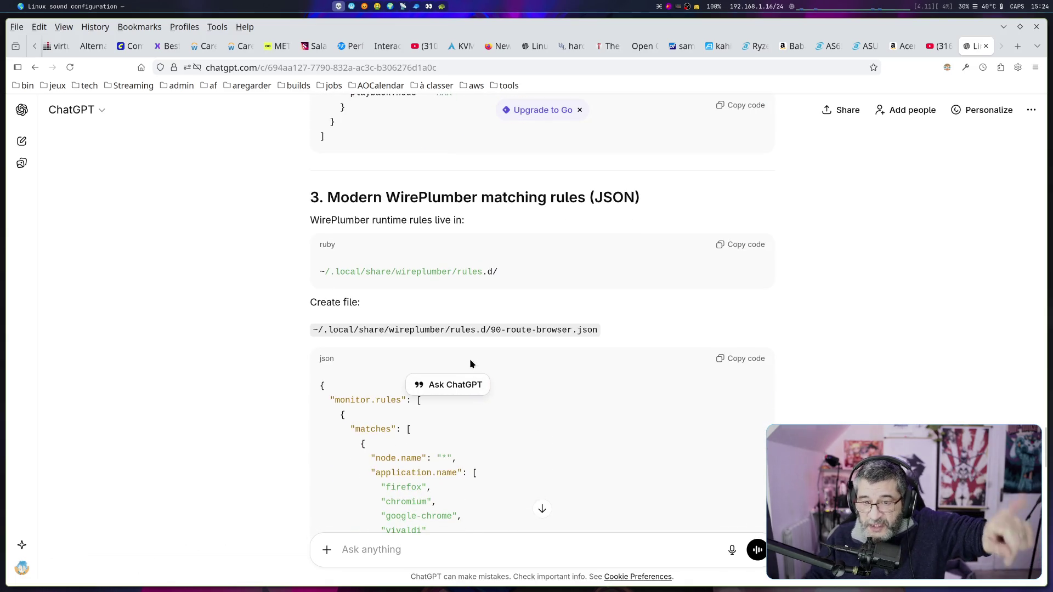
scroll(476, 276, "down", 2)
scroll(478, 276, "down", 1)
Highlight the 90-route-browser.json rule's matches, browser names like firefox, whole block, and browser-sink target.
left_click_drag(487, 262, 581, 260)
scroll(556, 301, "down", 1)
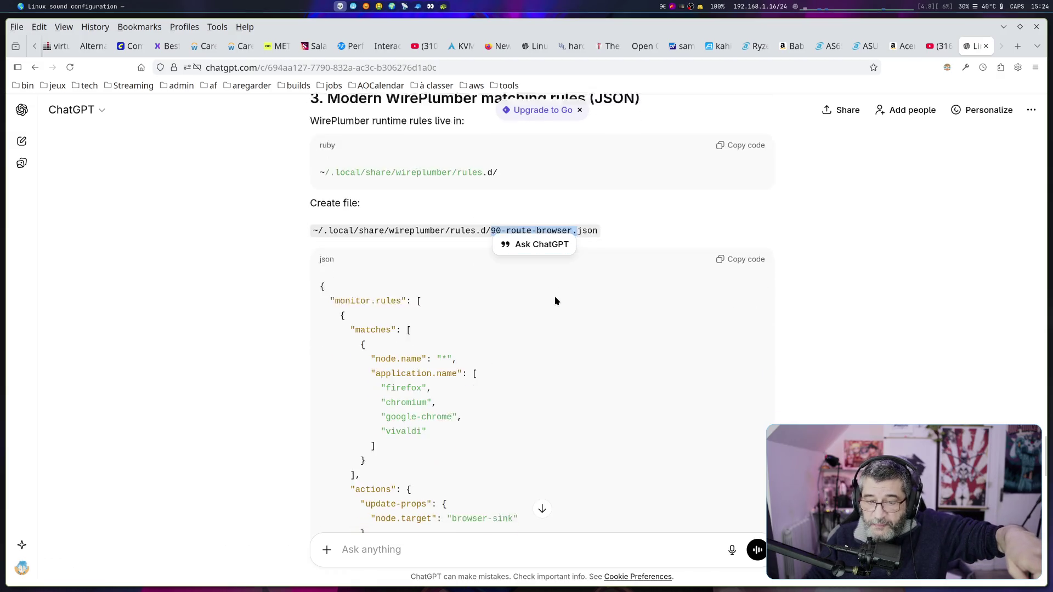
scroll(555, 300, "down", 2)
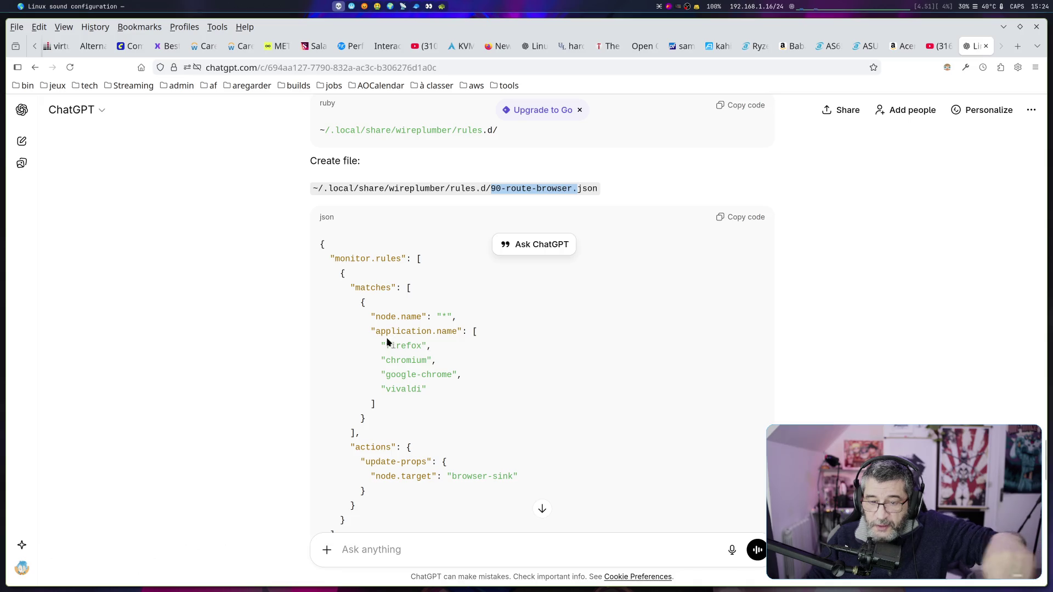
mouse_move(382, 345)
left_mouse_down()
mouse_move(428, 345)
mouse_move(462, 375)
left_mouse_up()
left_click_drag(385, 389, 427, 388)
left_click_drag(352, 287, 417, 285)
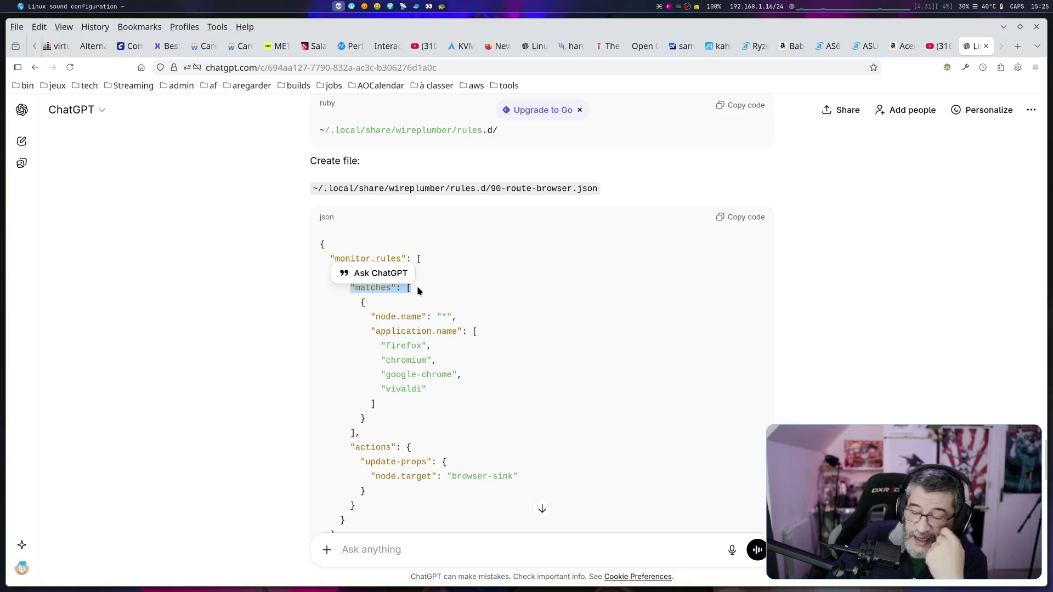
left_click(465, 298)
mouse_move(331, 258)
left_mouse_down()
mouse_move(426, 267)
mouse_move(489, 472)
mouse_move(485, 522)
left_mouse_up()
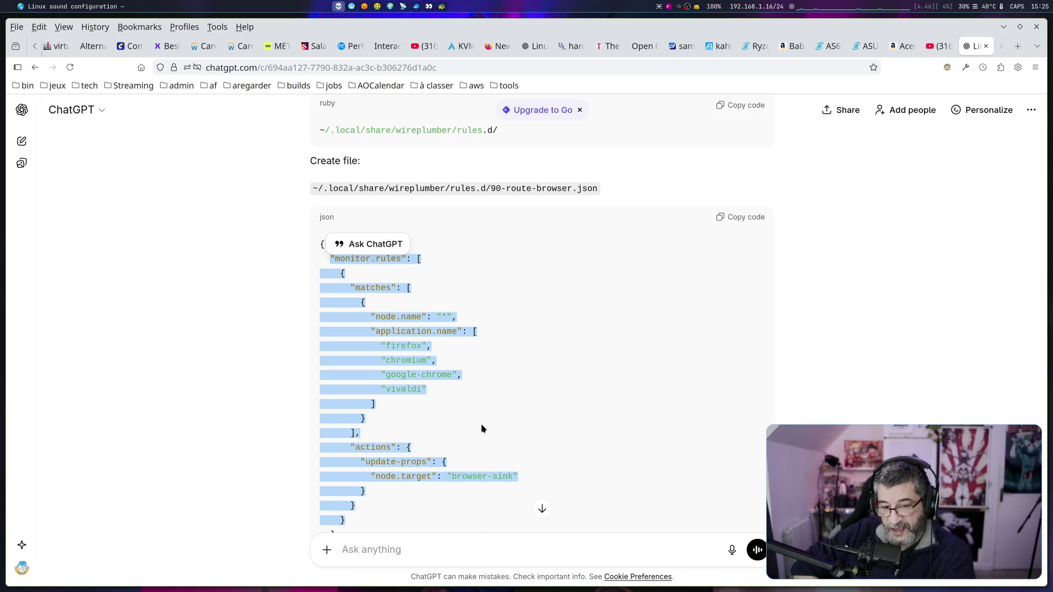
left_click(445, 403)
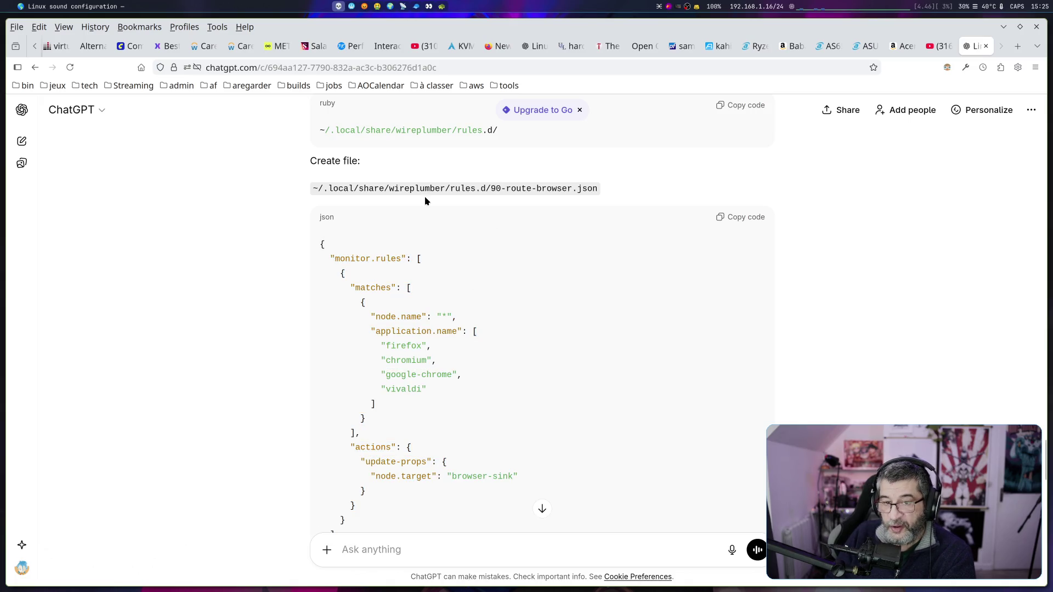
left_click_drag(376, 350, 416, 349)
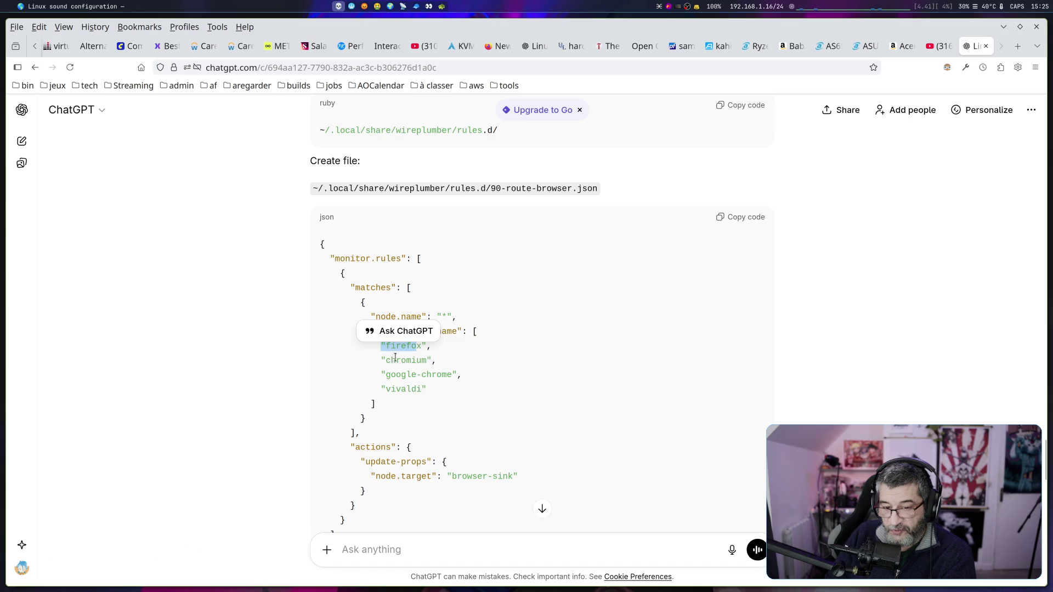
left_click_drag(408, 476, 472, 475)
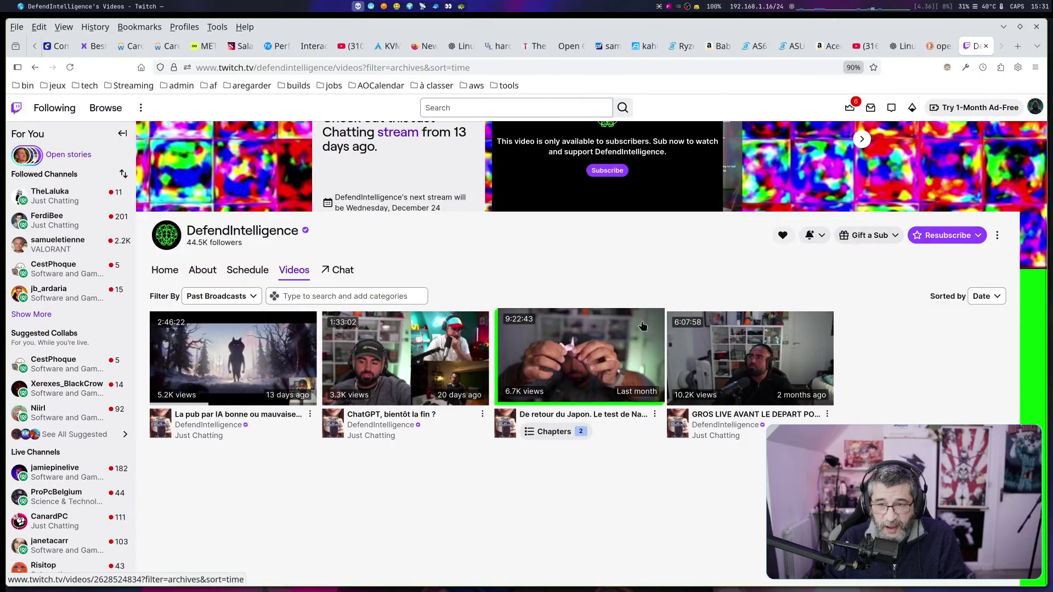
Scroll to the top of the Past Broadcasts list and open the most recent broadcast.
scroll(637, 311, "up", 2)
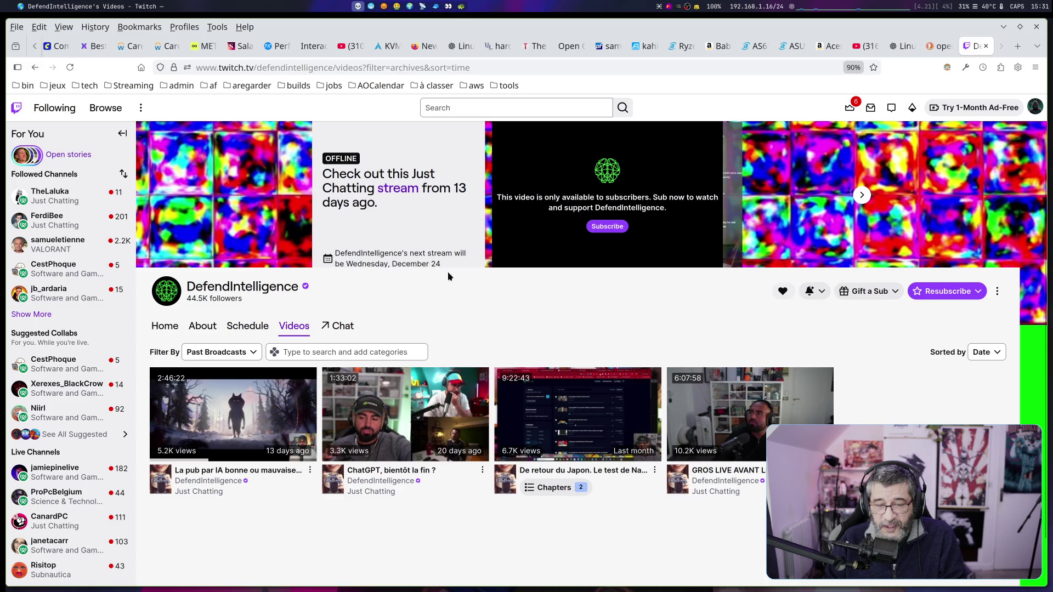
left_click(225, 430)
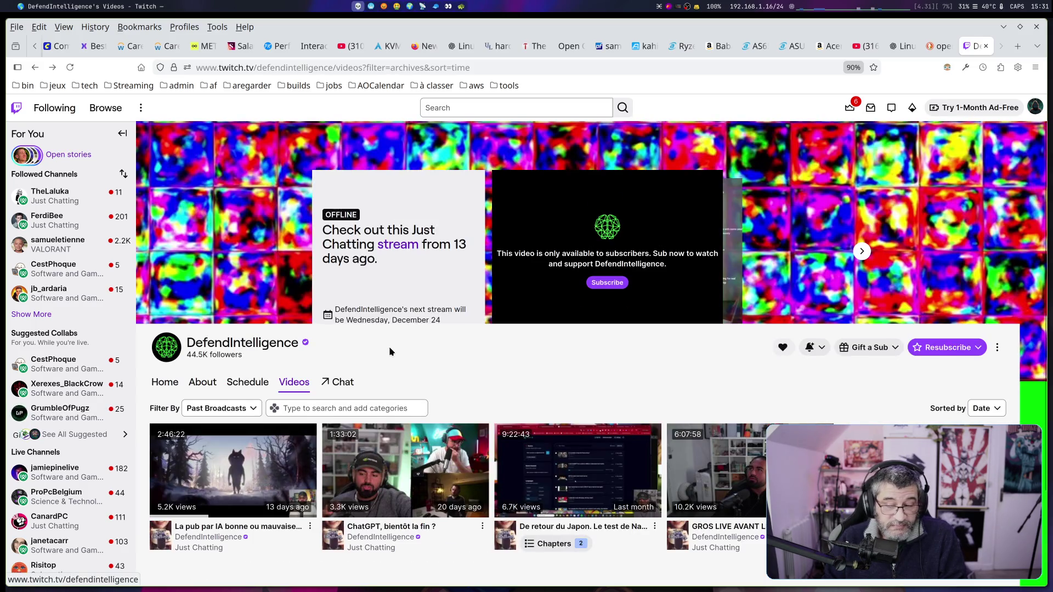
Scroll the unplayable subscriber-only broadcast page, then go back to the default Videos page with Featured Clips.
scroll(390, 351, "down", 2)
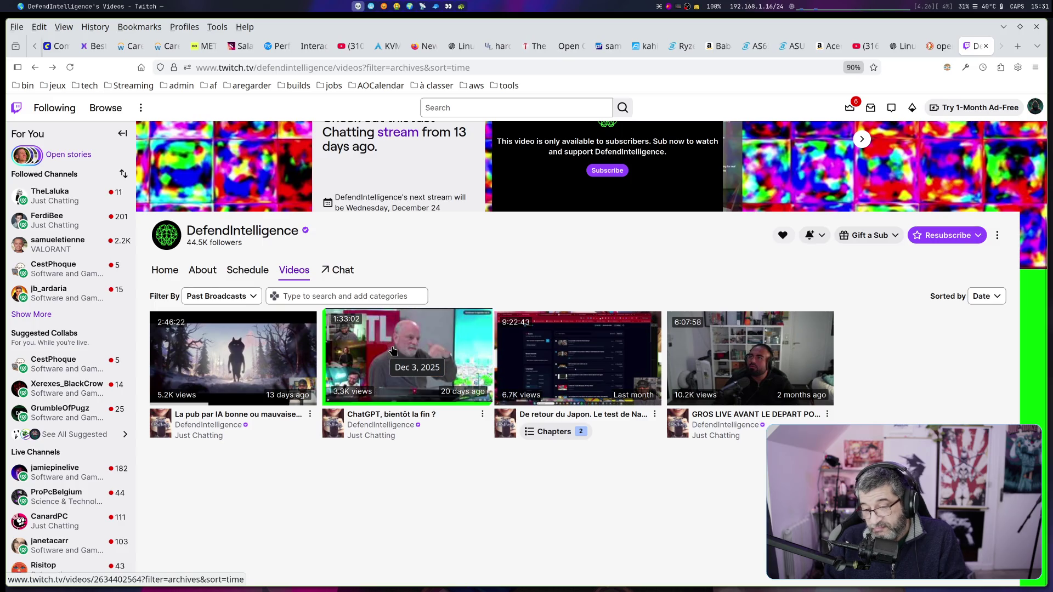
scroll(393, 351, "up", 2)
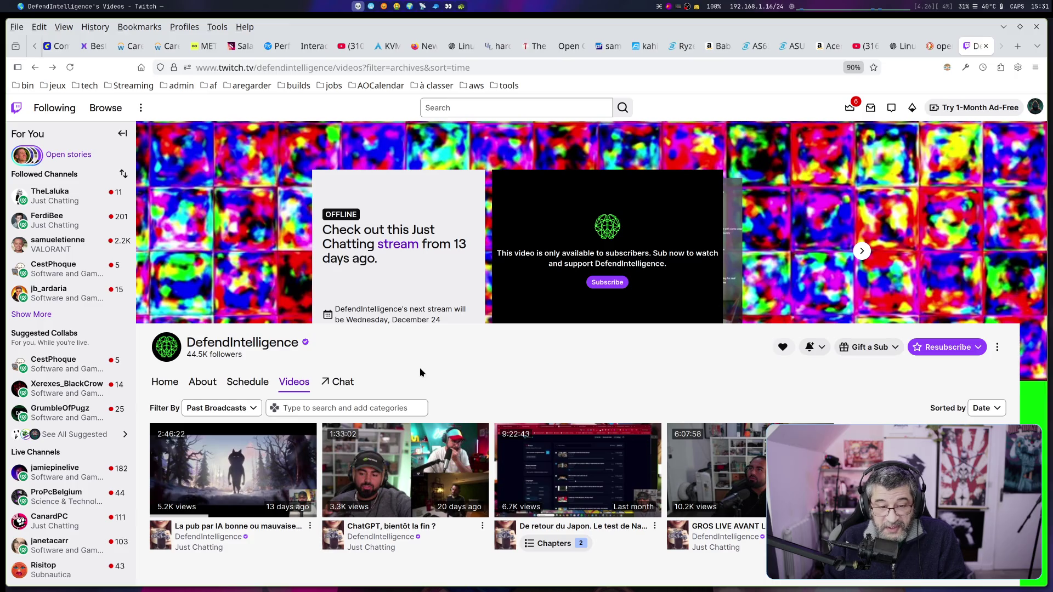
scroll(420, 368, "down", 2)
scroll(402, 369, "up", 2)
scroll(395, 395, "down", 2)
scroll(371, 448, "up", 1)
scroll(370, 448, "up", 1)
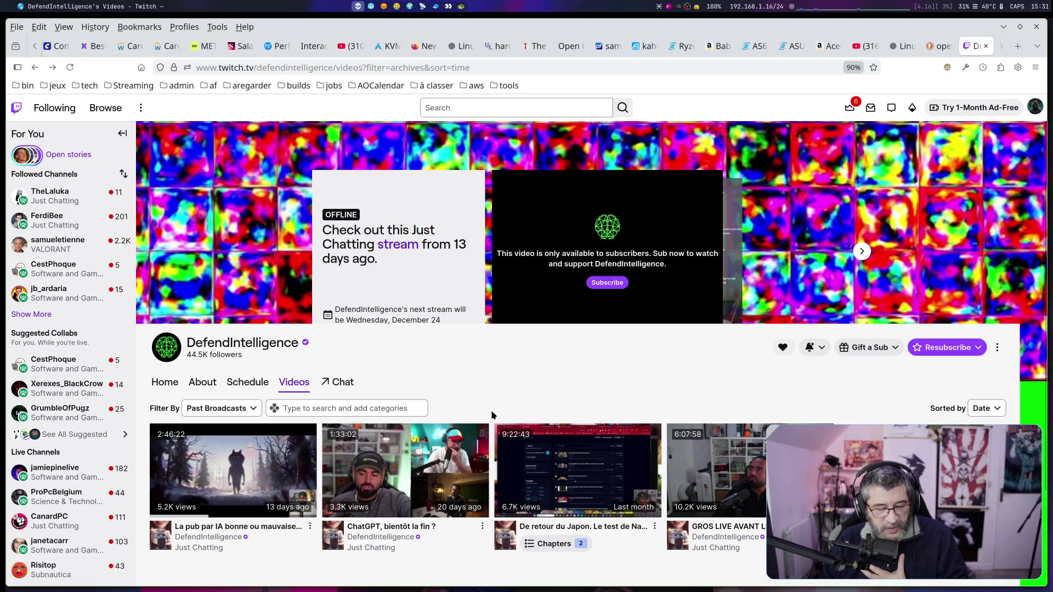
key("alt+Left")
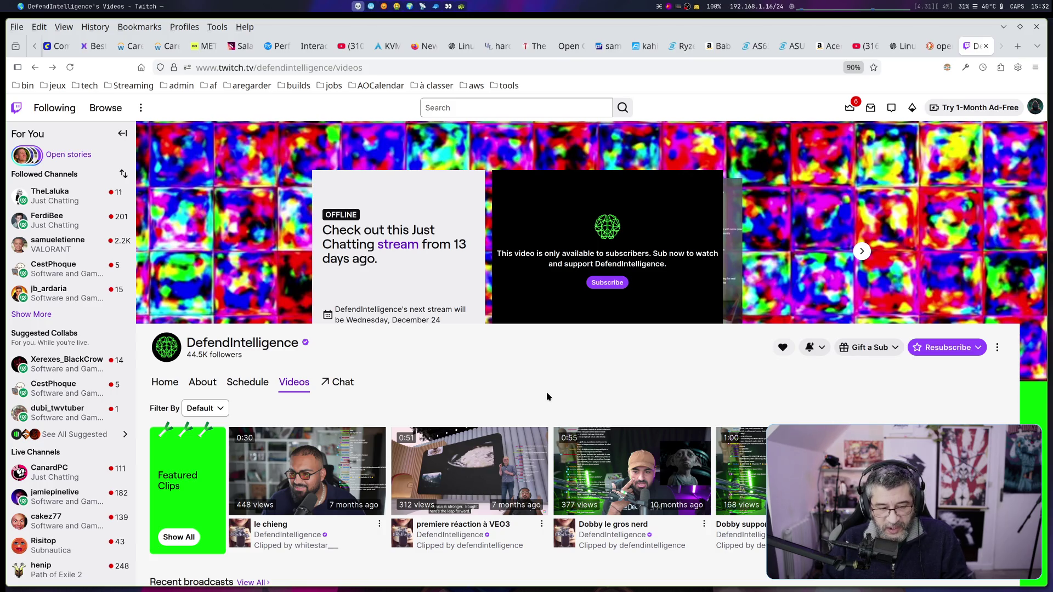
Go back with Alt+Left to the offline channel home page announcing the December 24 stream.
key("alt+Left")
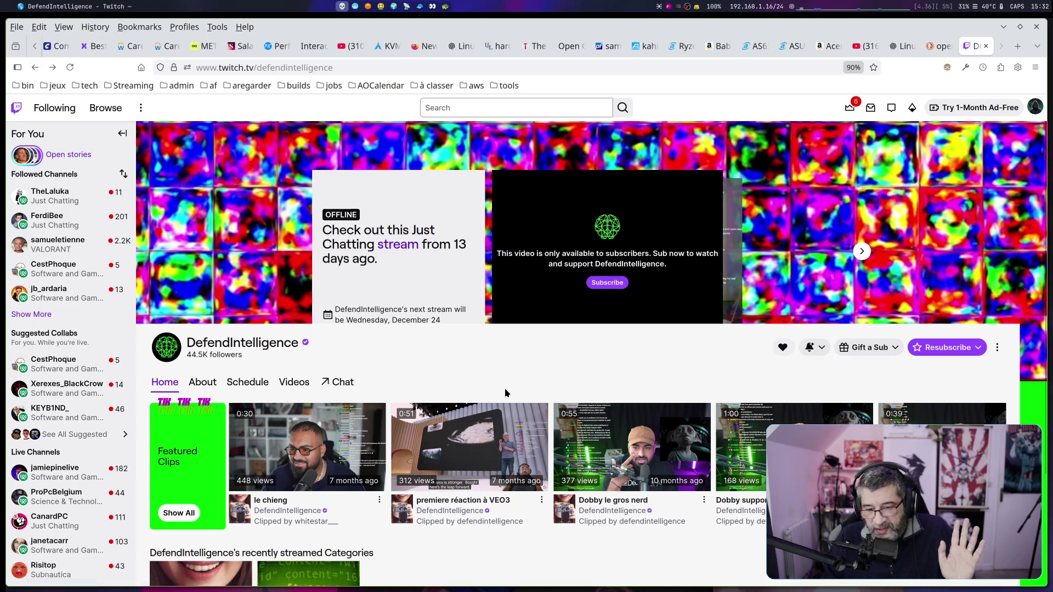
key("alt+Left")
key("alt+Right")
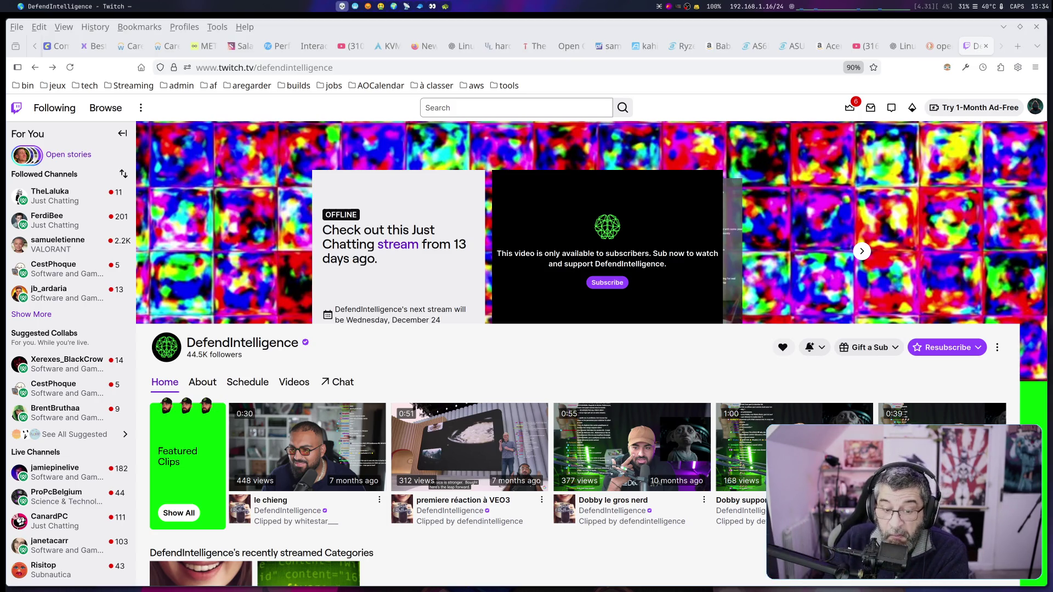
Scroll the channel home, open the Videos tab, and filter it to Past Broadcasts.
scroll(683, 376, "down", 2)
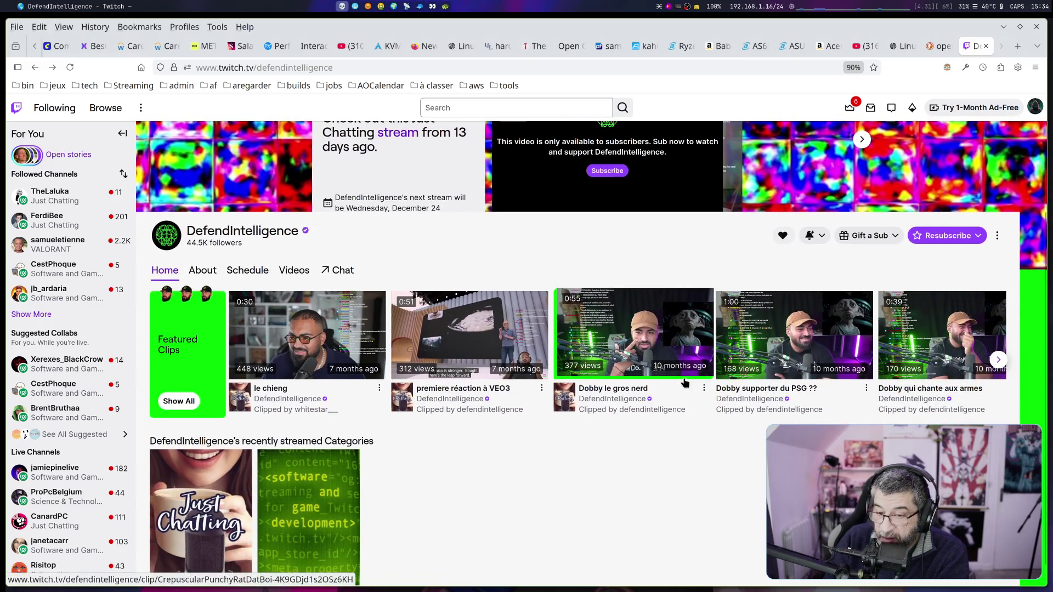
scroll(684, 383, "down", 1)
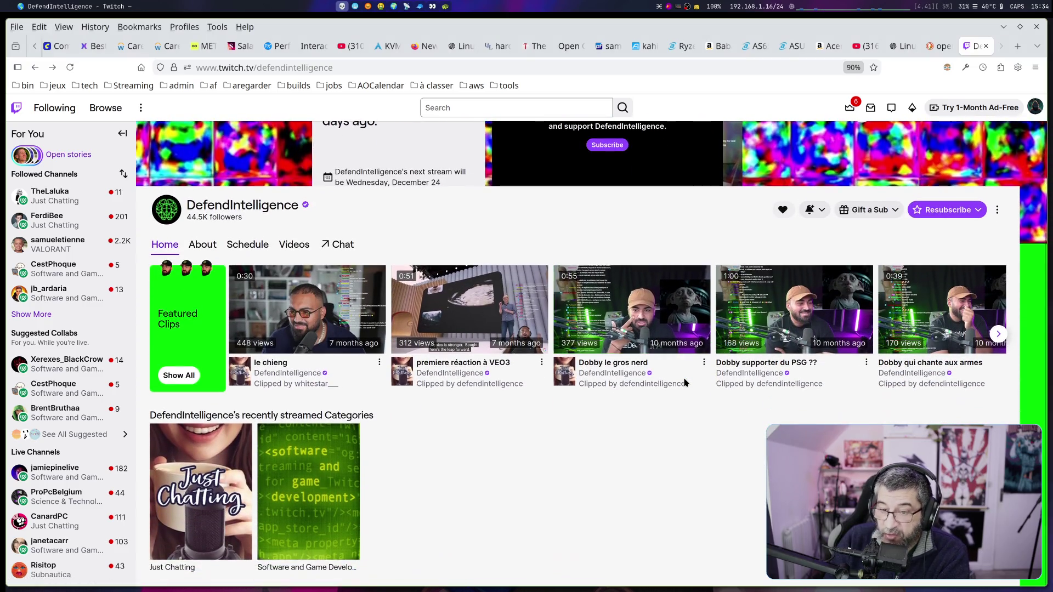
scroll(274, 380, "up", 3)
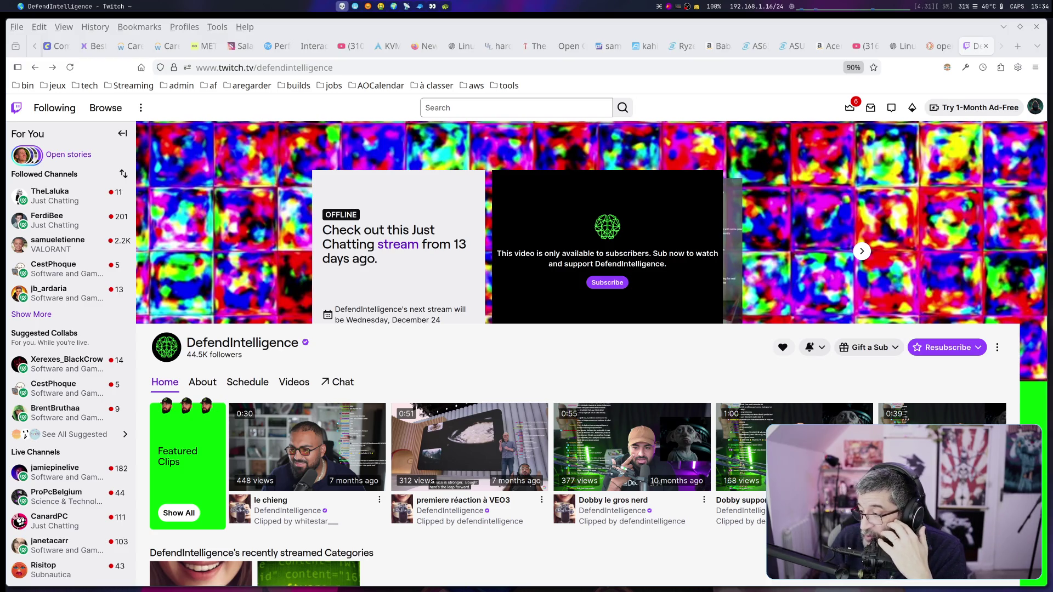
scroll(260, 273, "down", 3)
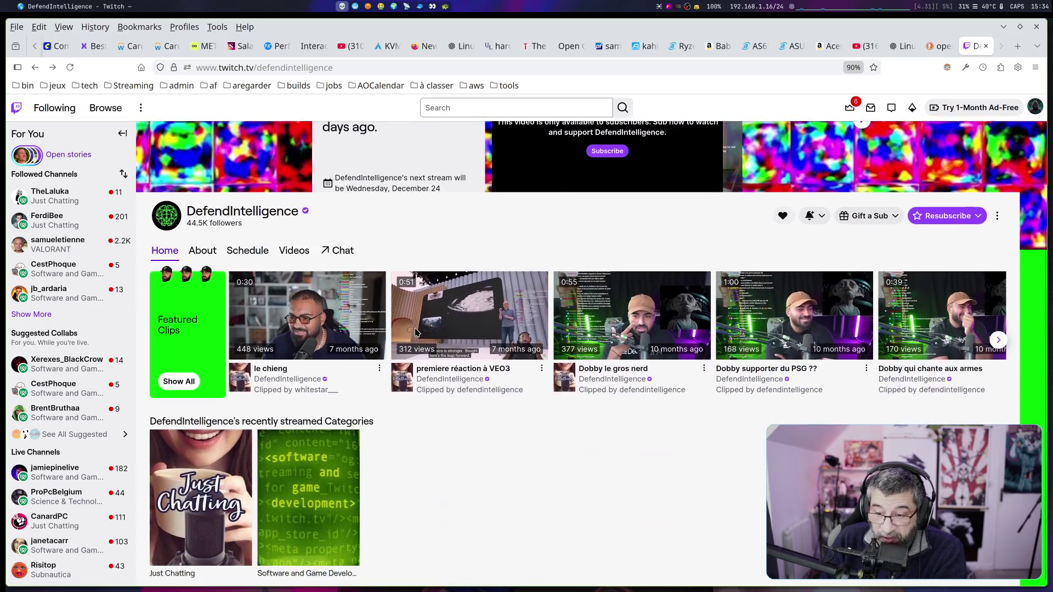
left_click(286, 244)
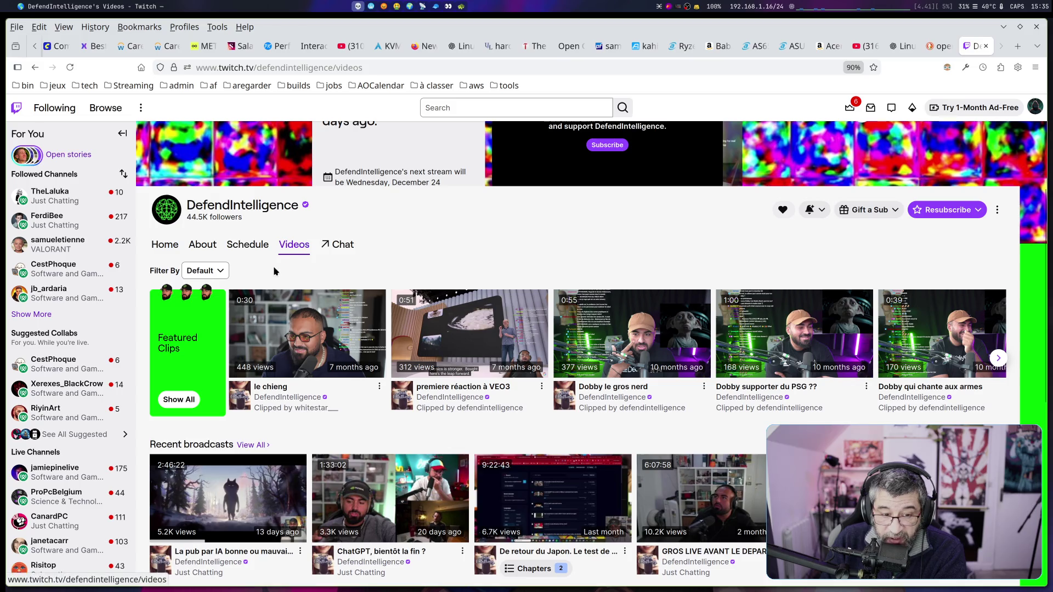
left_click(218, 275)
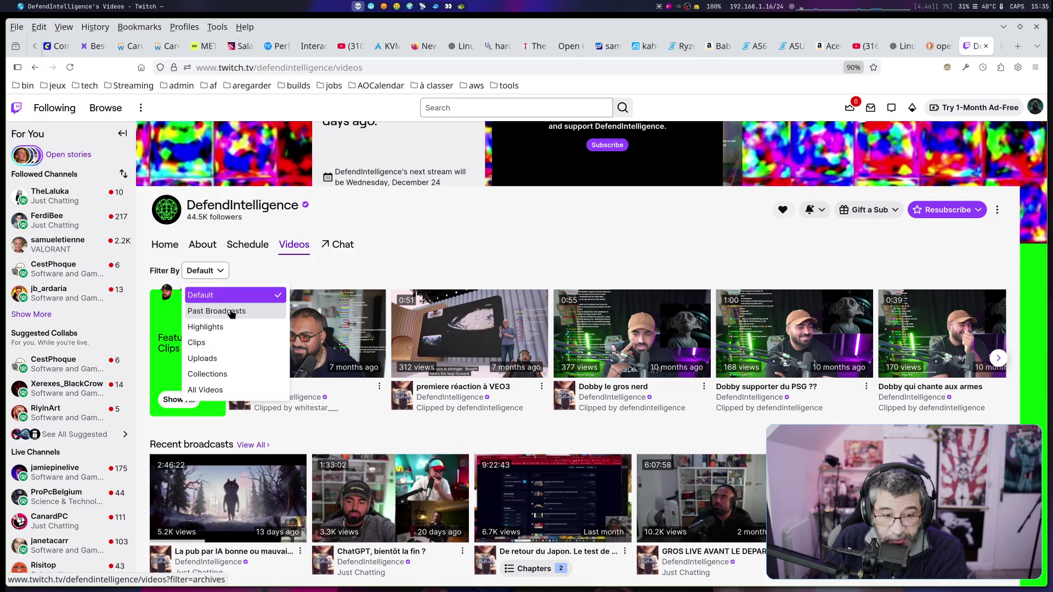
left_click(231, 312)
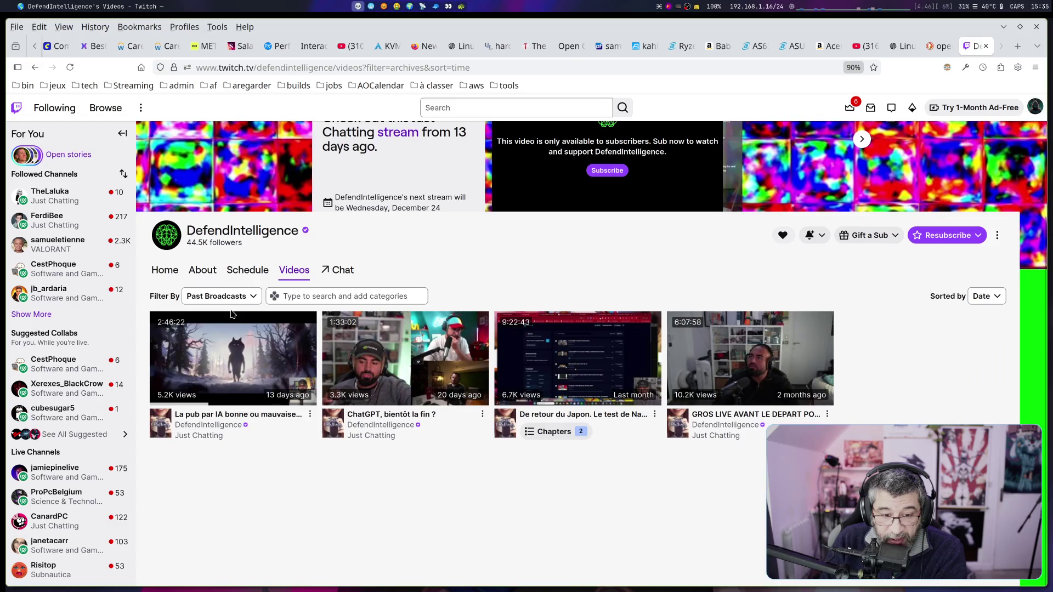
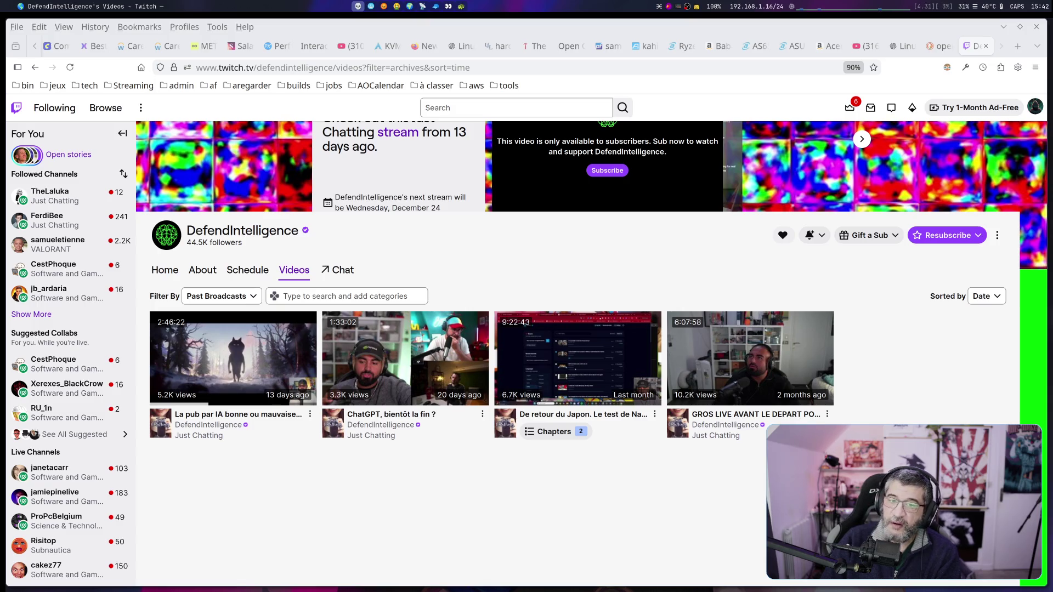
Search the web for 'grafitar' in a new tab.
left_click(1017, 46)
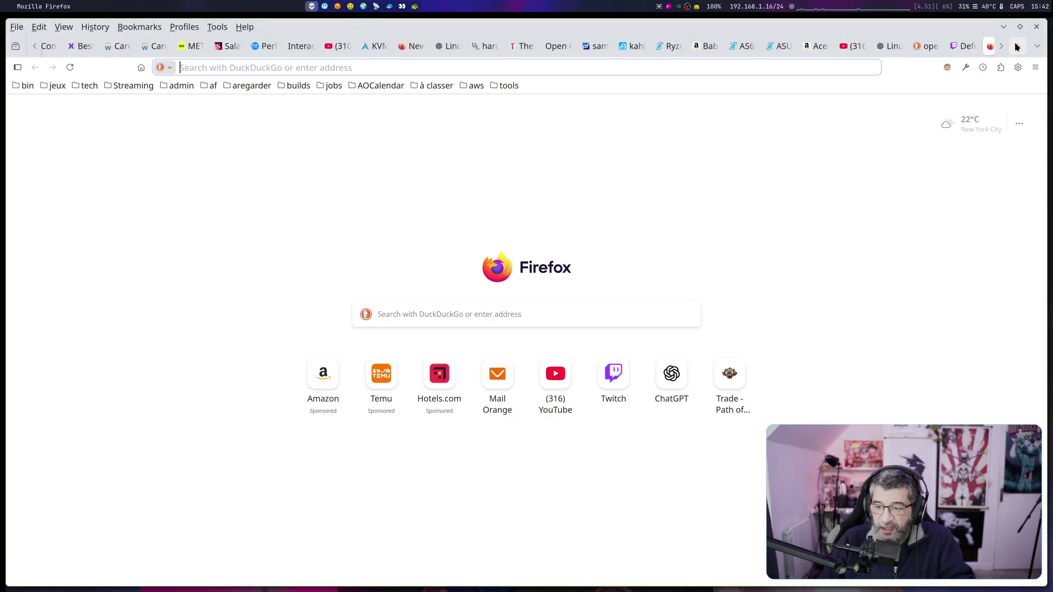
type("grafitar")
key("Return")
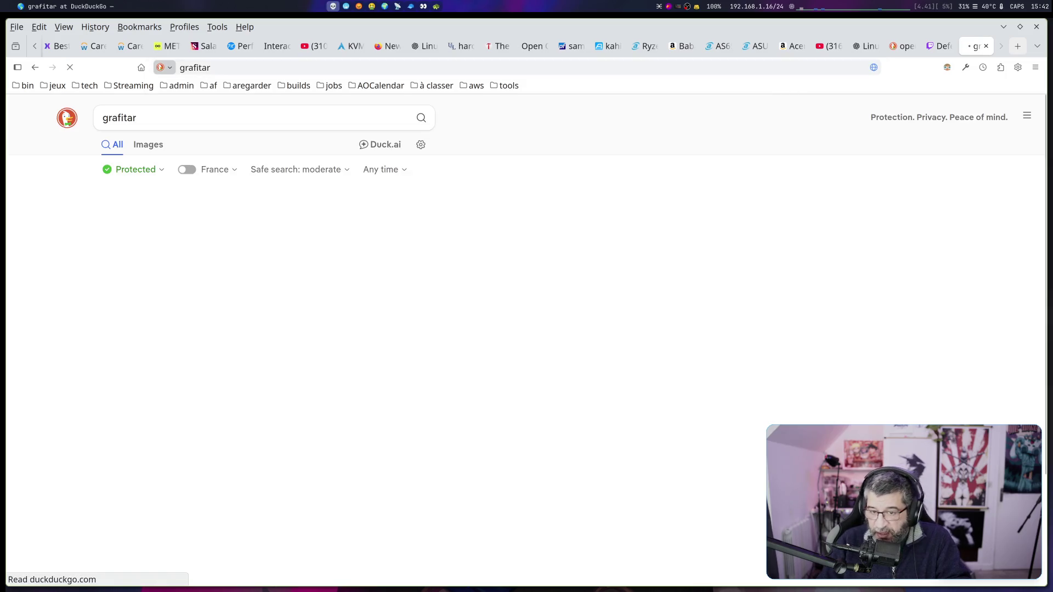
Correct the DuckDuckGo query to 'grafikart twitch' and open the Grafikart Twitch channel result.
left_click(170, 119)
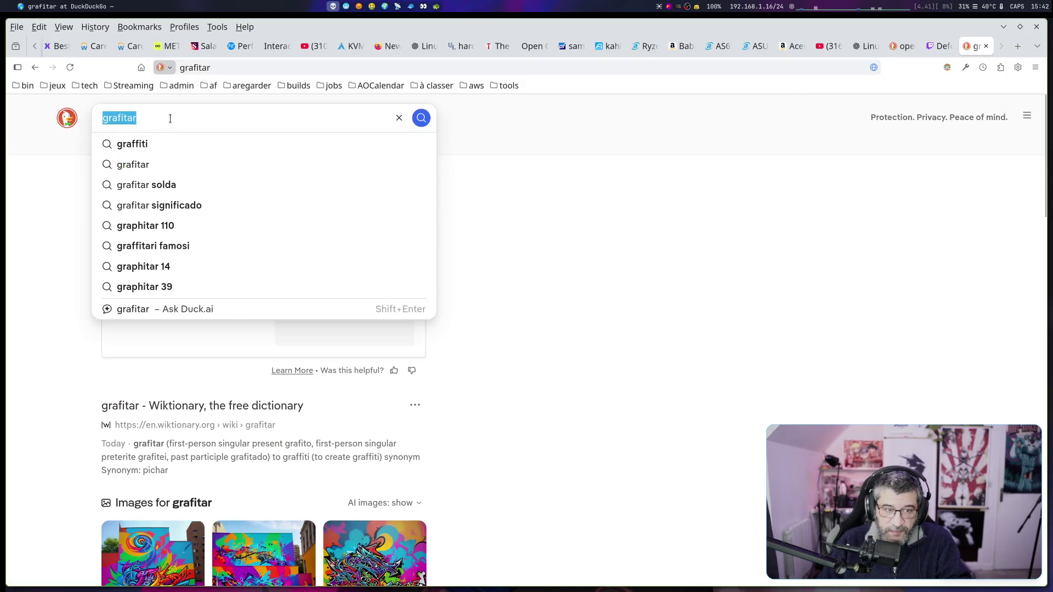
type("graftir")
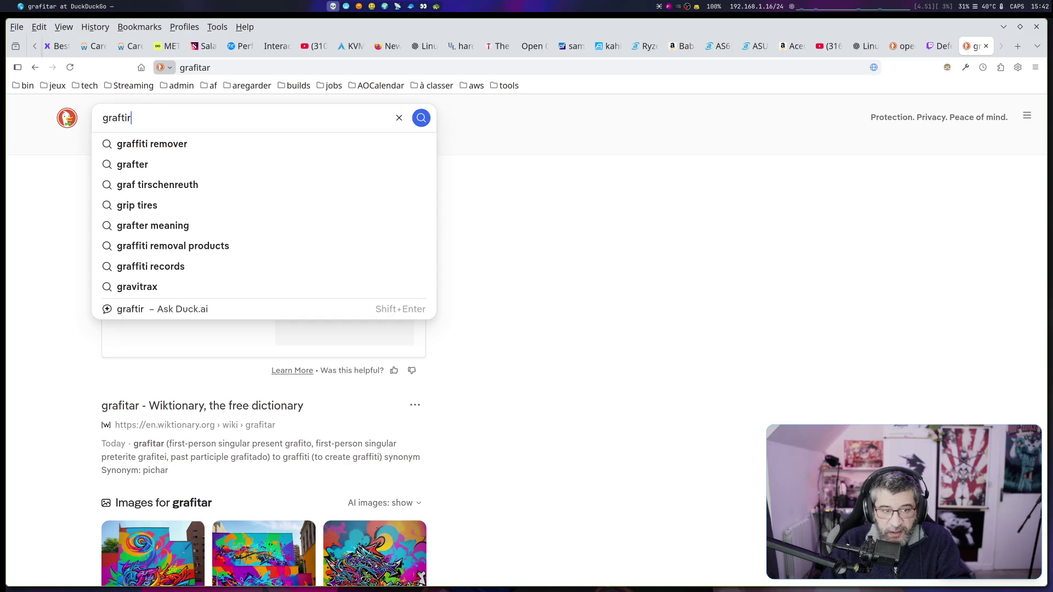
key("BackSpace")
key("BackSpace")
key("BackSpace")
type("ikart twit")
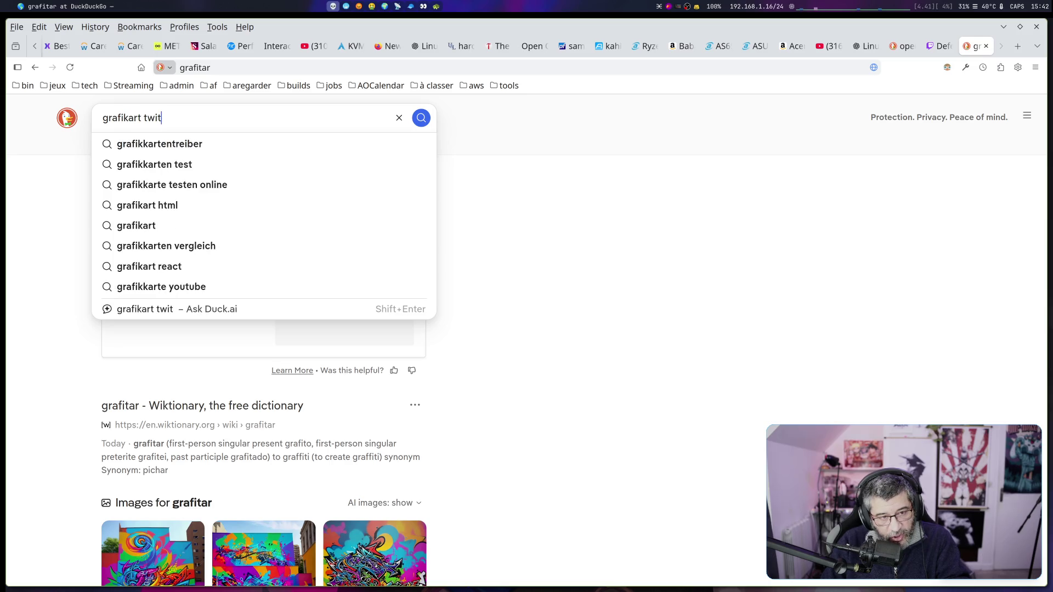
type("ch")
key("Return")
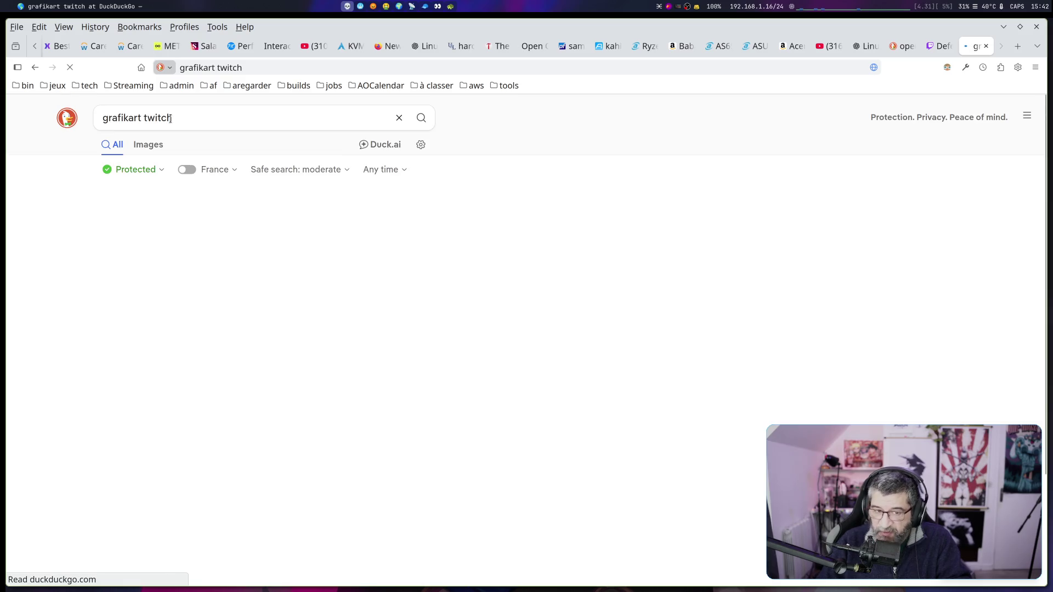
left_click(123, 203)
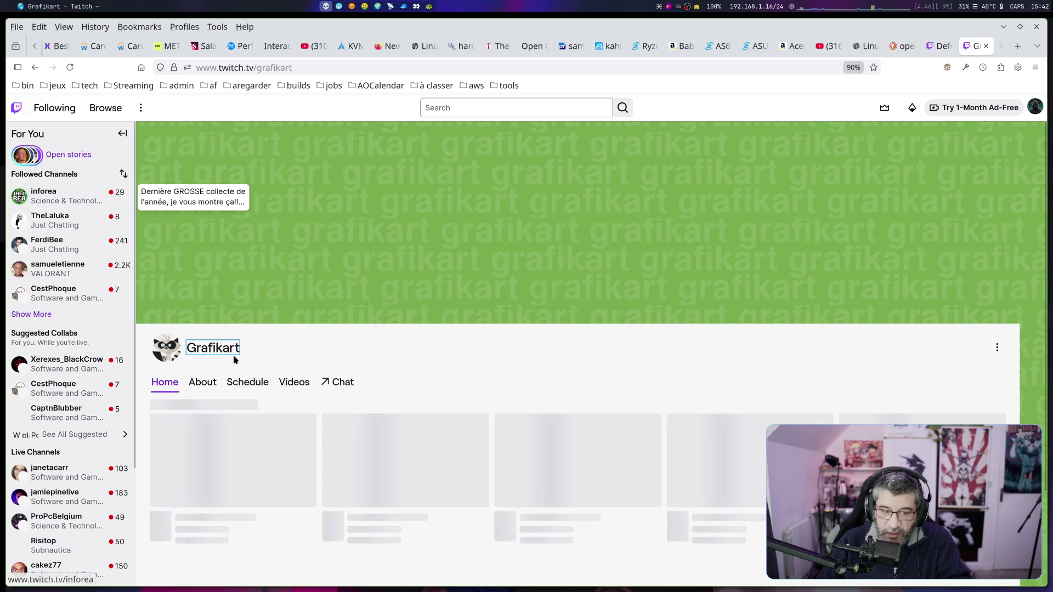
List all of Grafikart's videos and play the films tier list VOD from about 23 minutes.
left_click(294, 383)
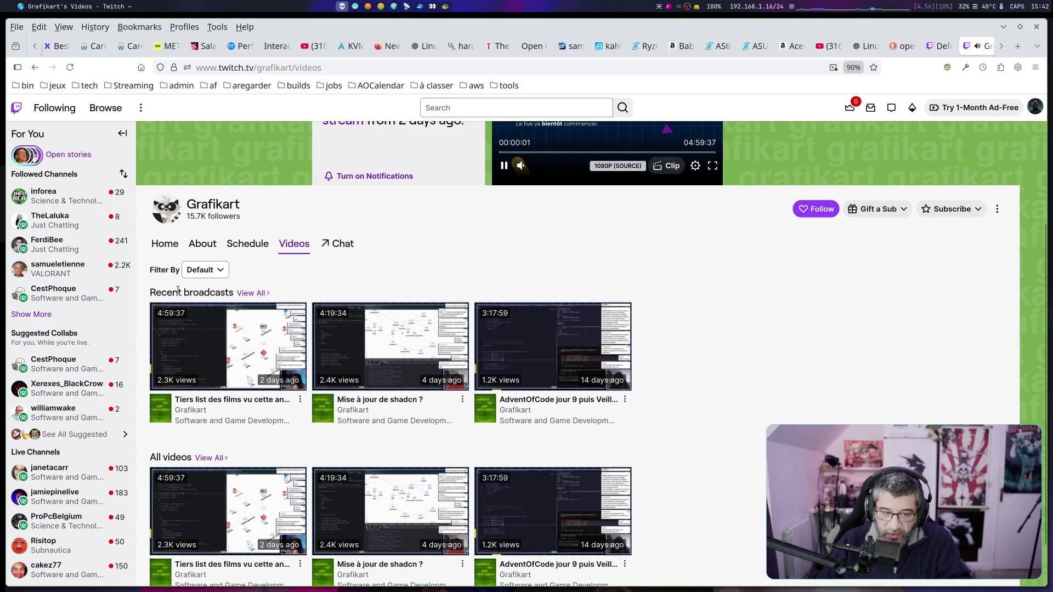
left_click(212, 459)
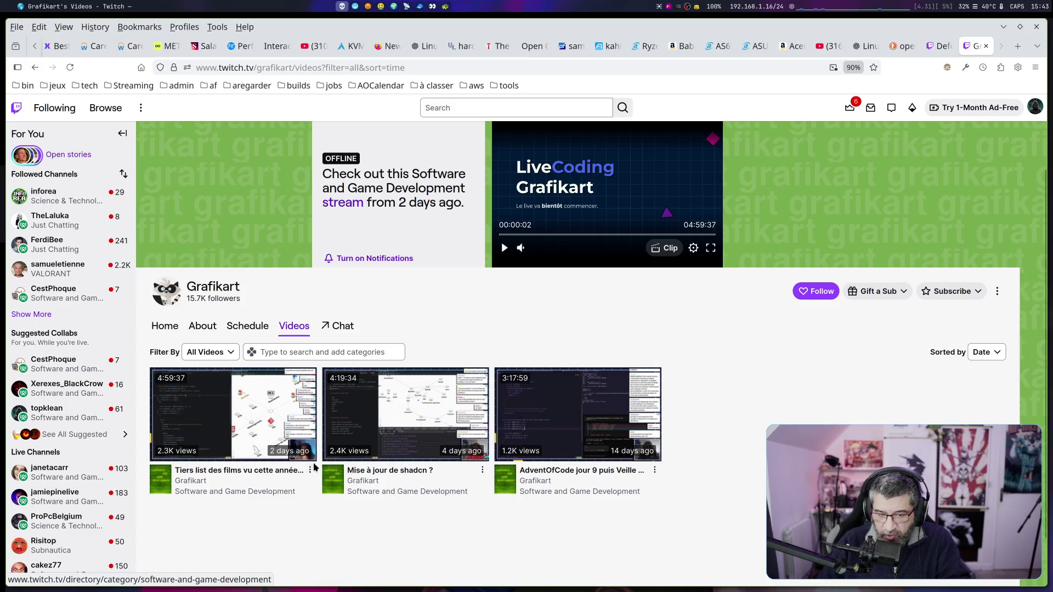
left_click(254, 411)
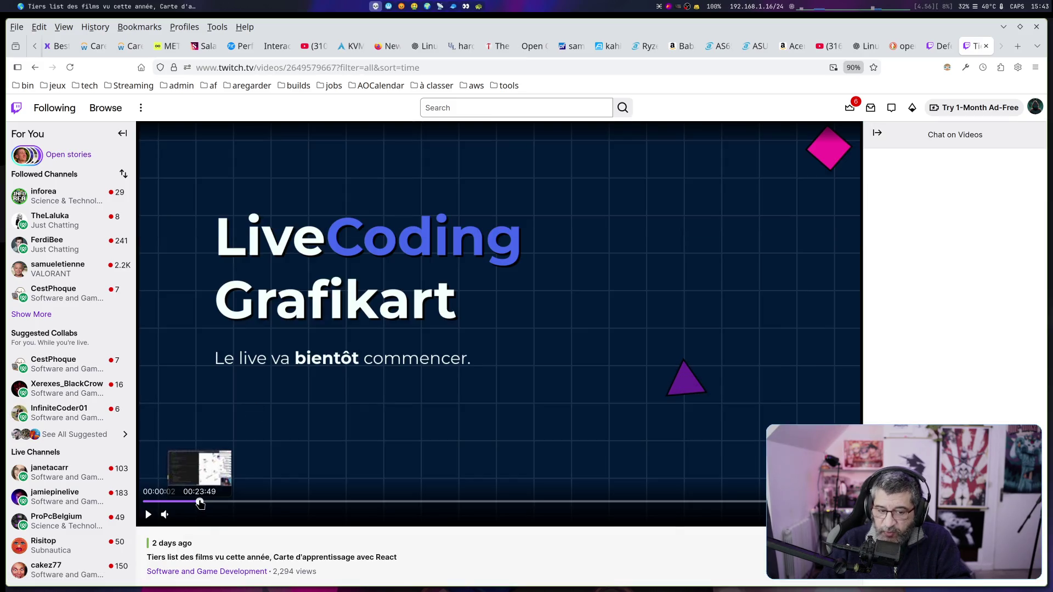
left_click(199, 502)
Jump the tier list video to about 1:02:34, then 1:25:07, and return to the videos list.
left_click(292, 502)
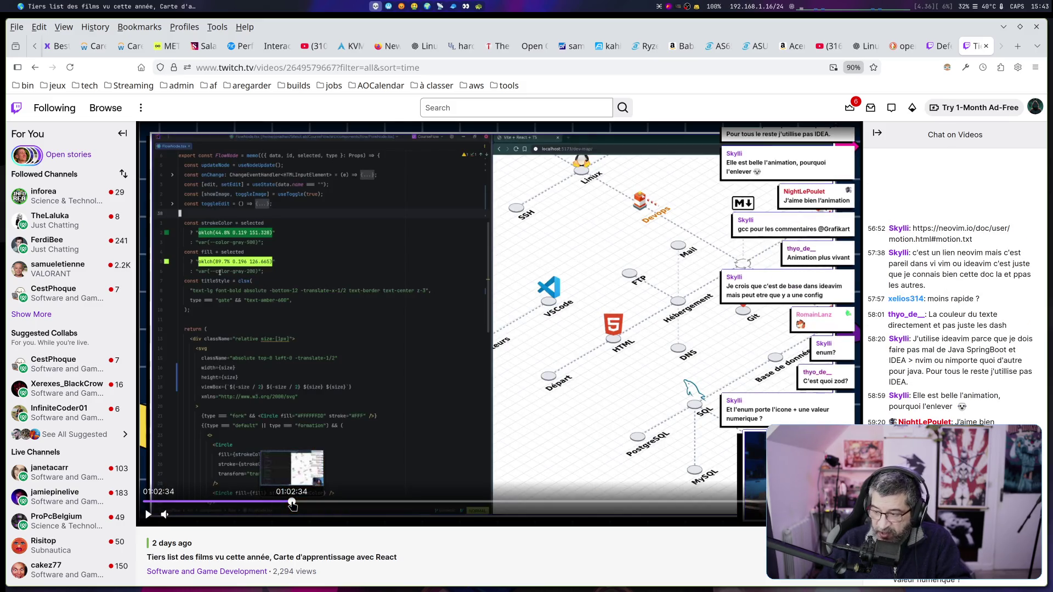
left_click(346, 502)
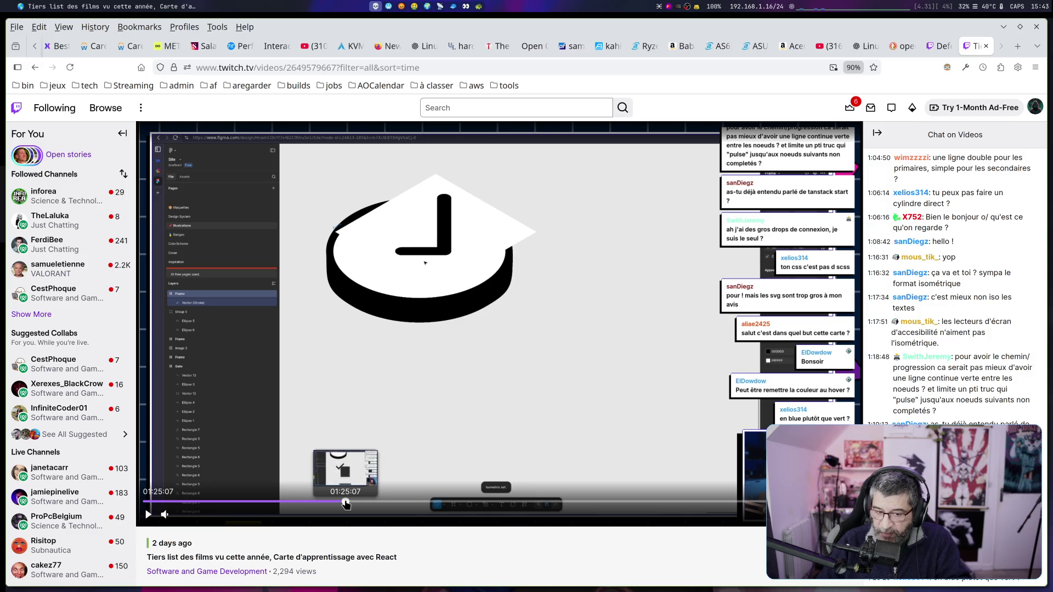
key("alt+Left")
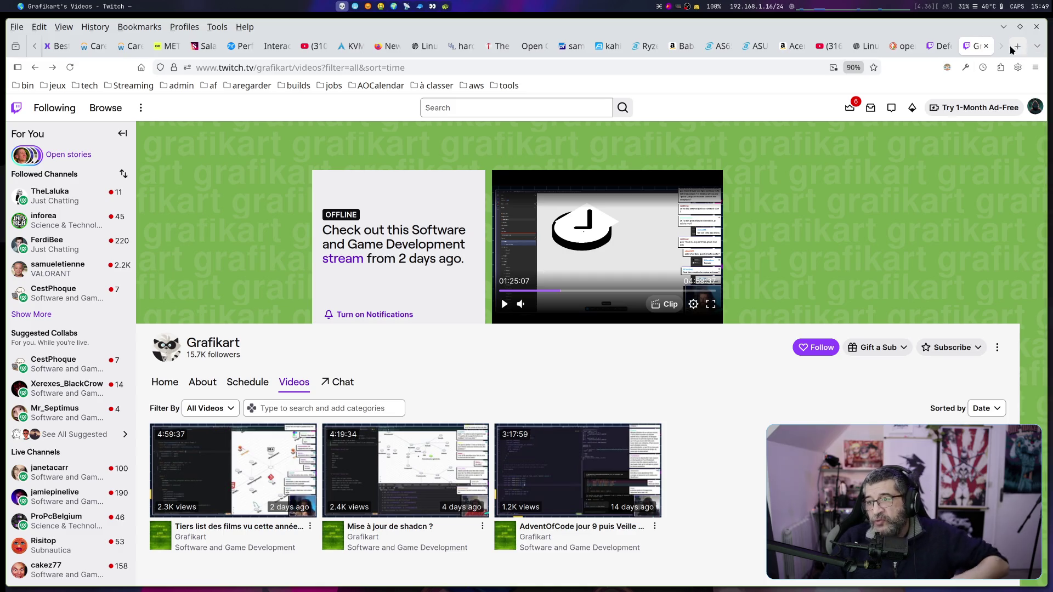
Switch to the DefendIntelligence tab, view its About section, and open its YouTube link.
left_click(939, 46)
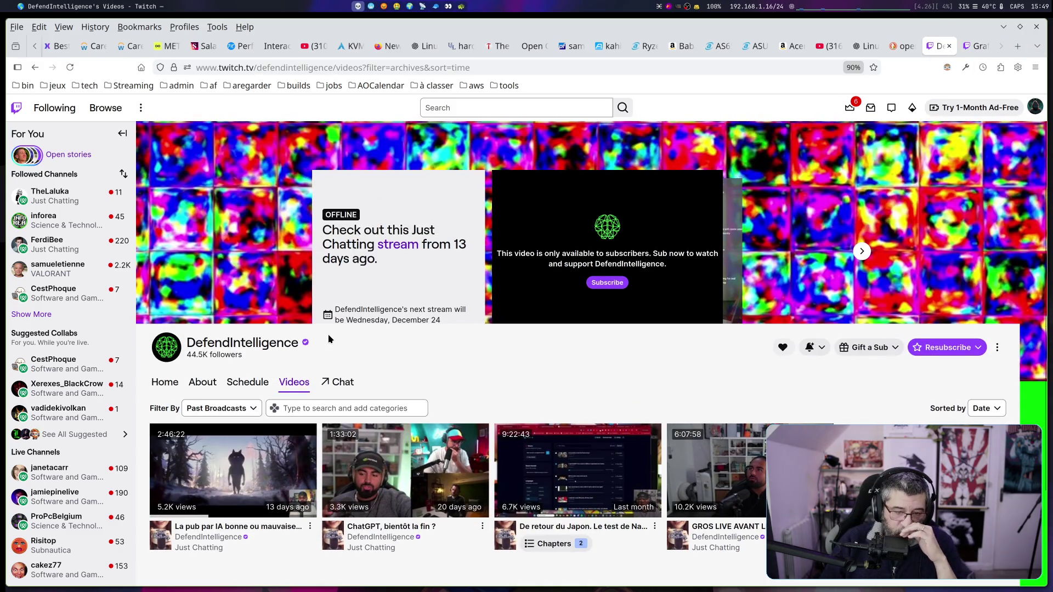
left_click(210, 385)
scroll(529, 389, "down", 2)
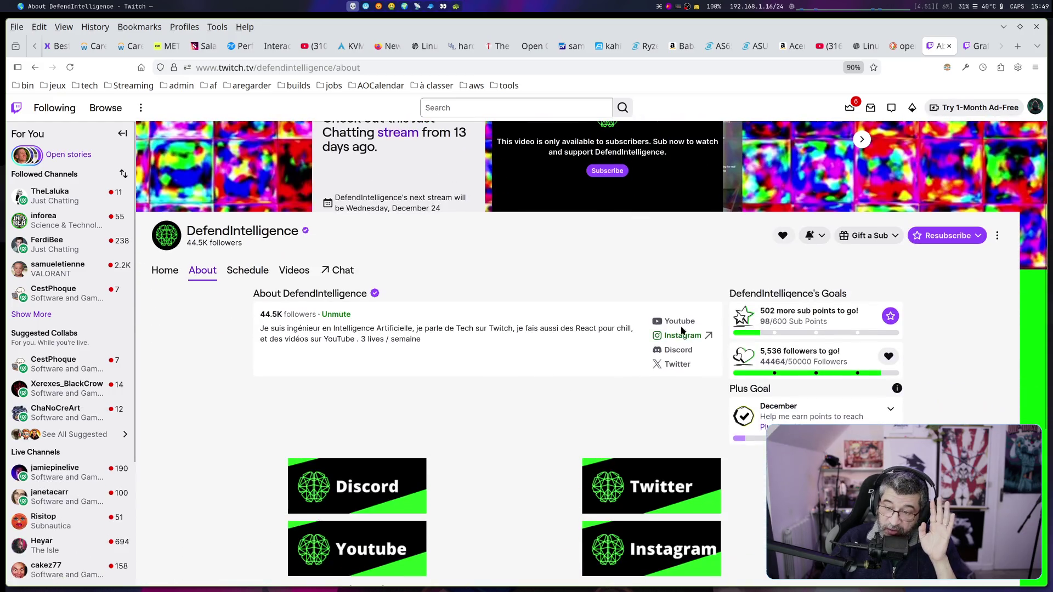
left_click(682, 321)
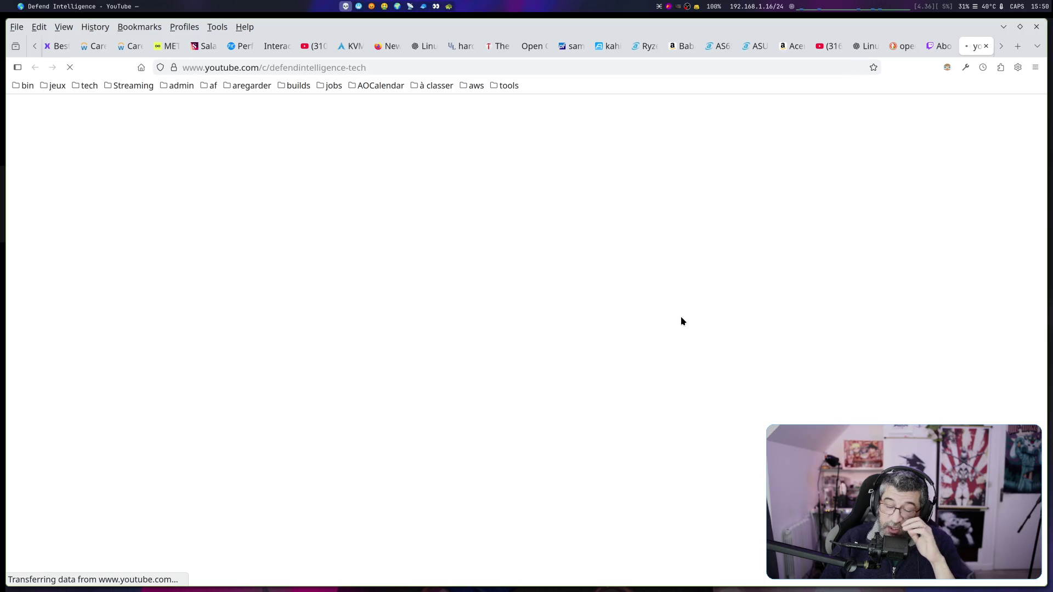
View the Defend Intelligence Live streams grid, then move to the channel's uploaded videos.
left_click(390, 336)
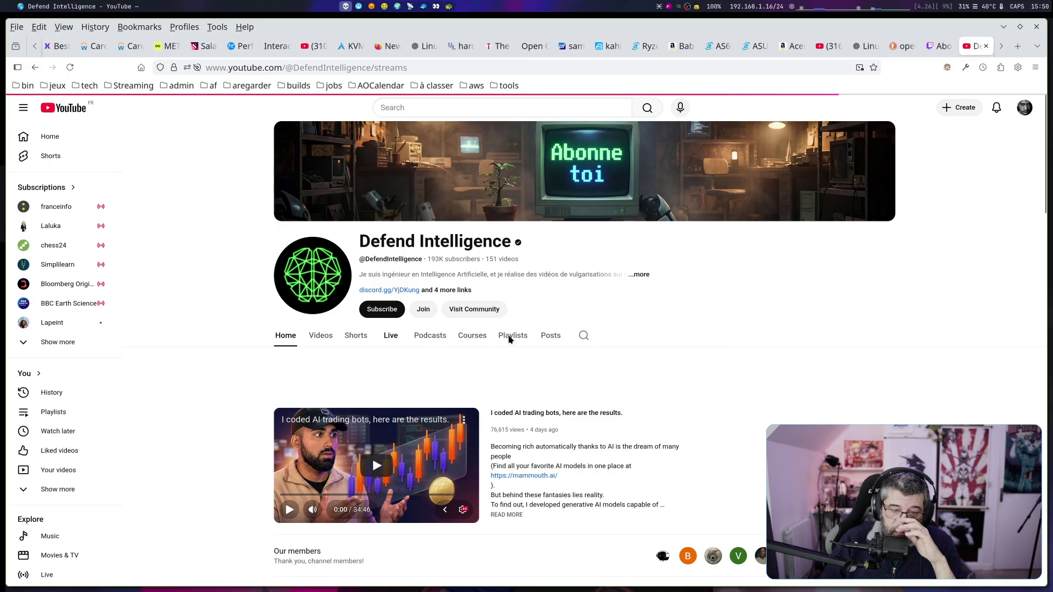
scroll(686, 349, "down", 1)
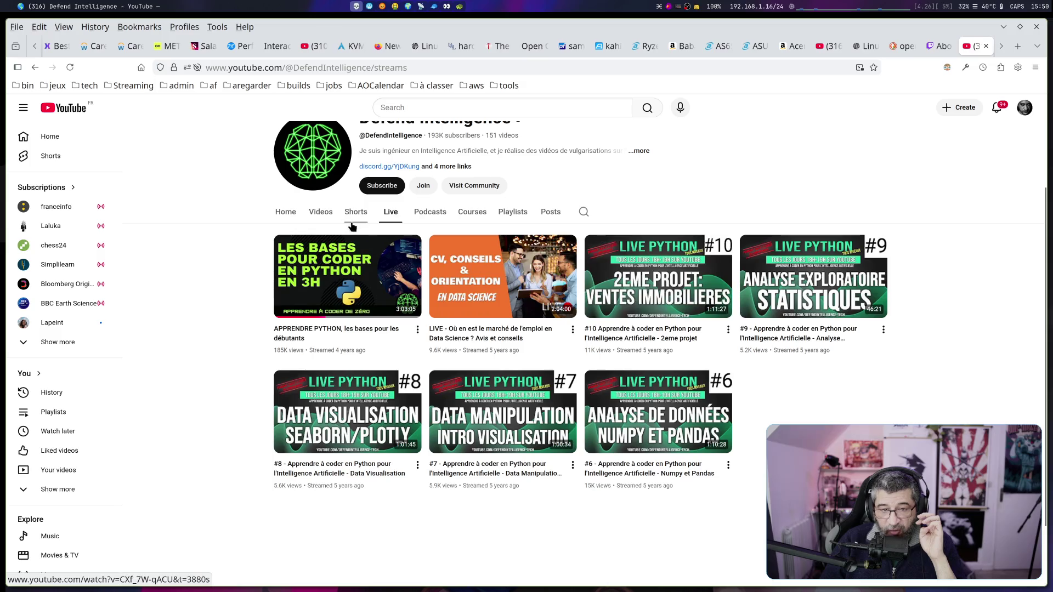
left_click(321, 212)
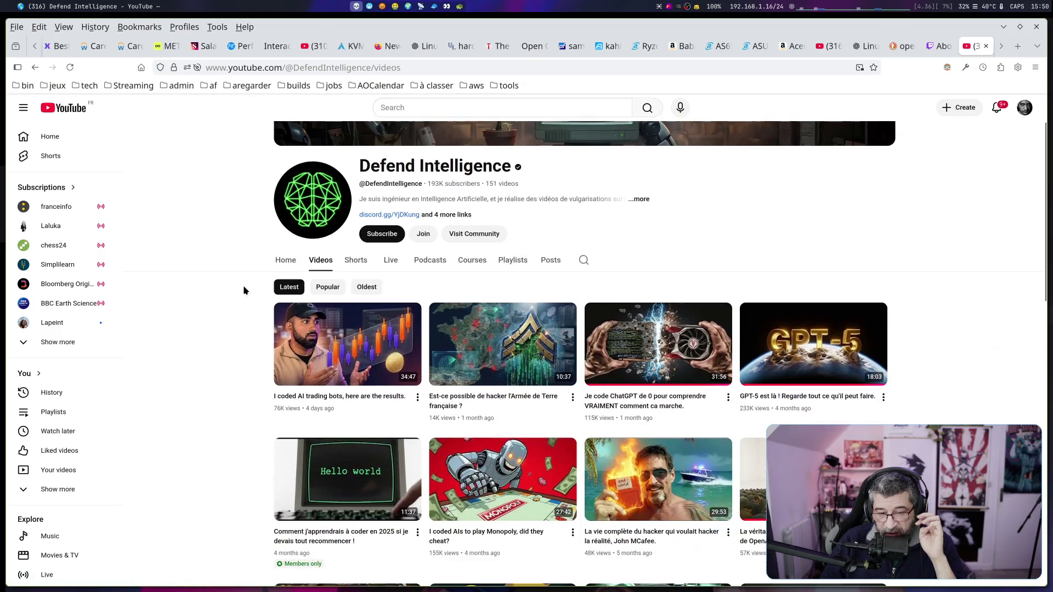
Scroll the uploads grid from the Jensen Huang story down to the five-year-old Data Scientist videos.
scroll(243, 285, "down", 3)
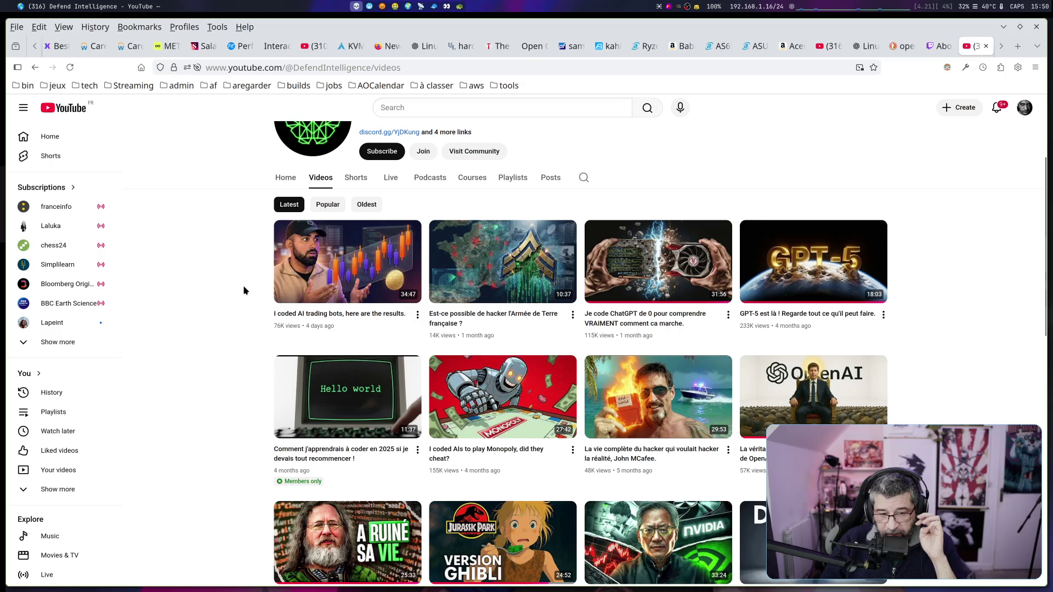
scroll(242, 285, "down", 2)
scroll(243, 286, "up", 2)
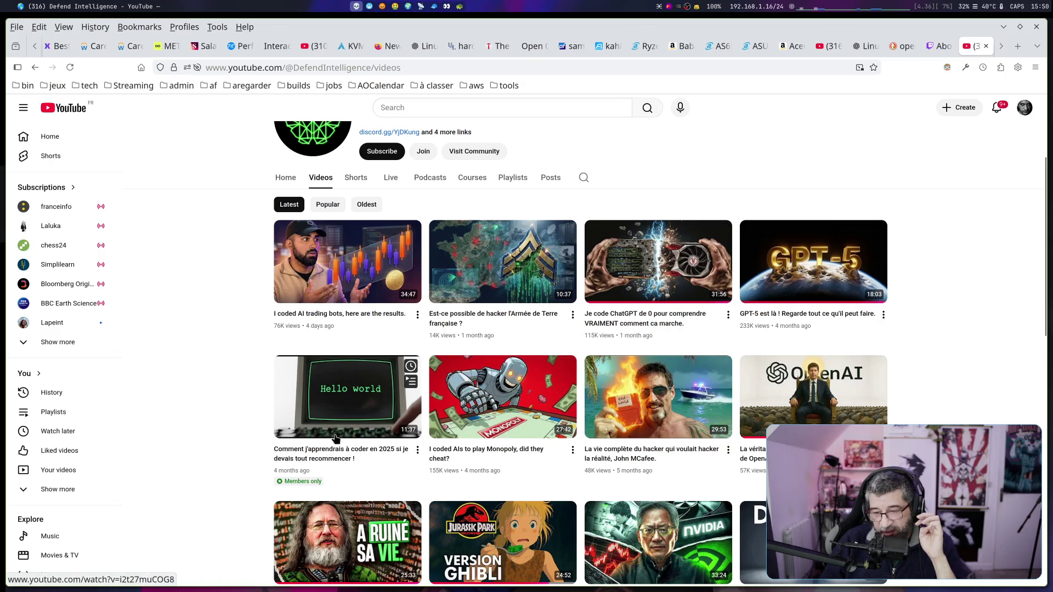
scroll(712, 514, "down", 5)
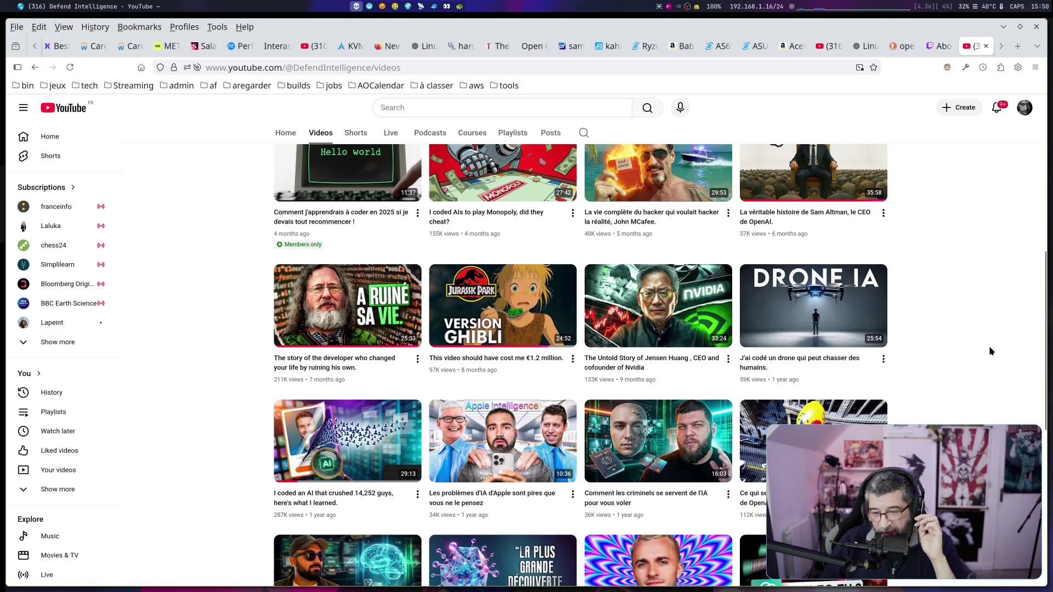
scroll(990, 350, "down", 2)
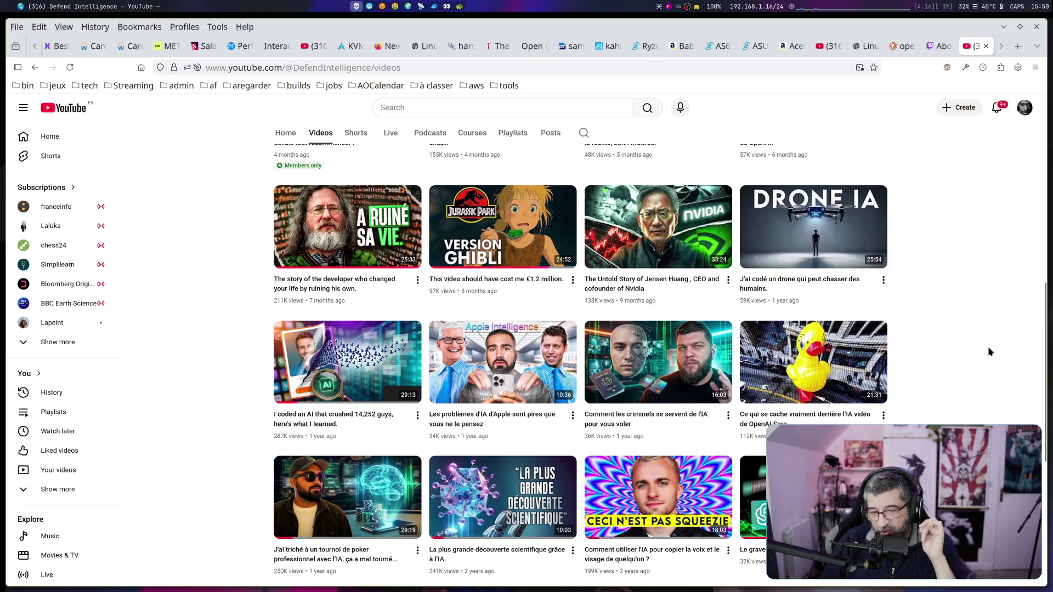
scroll(990, 351, "down", 2)
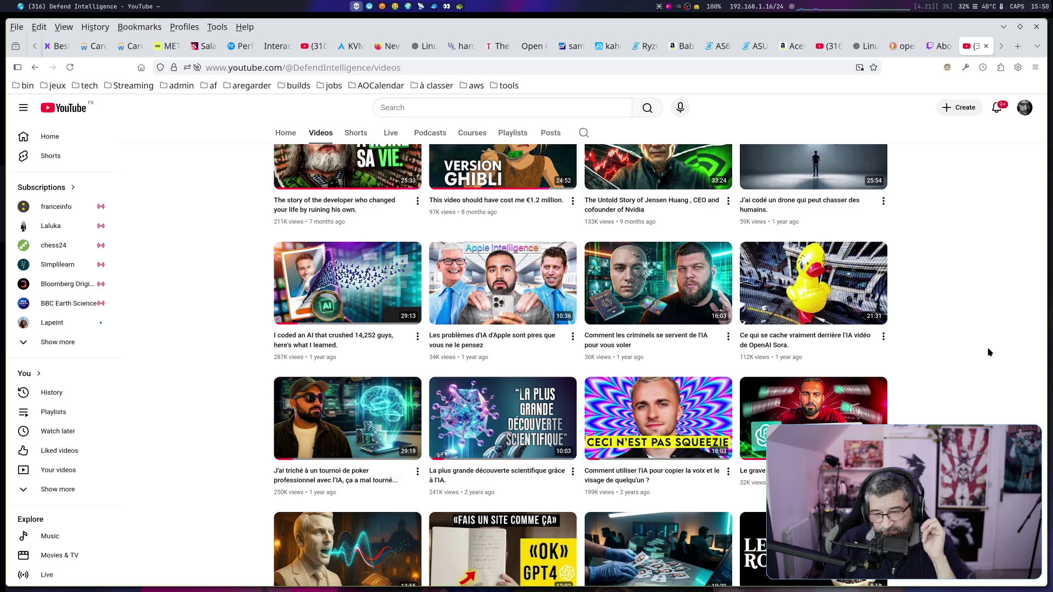
scroll(989, 351, "down", 4)
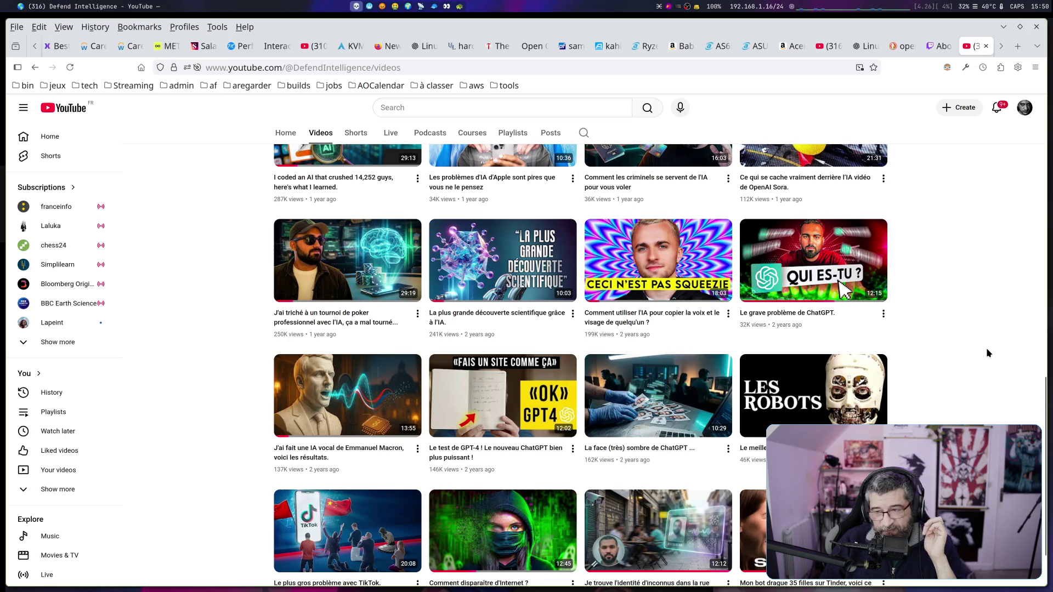
scroll(986, 348, "down", 2)
scroll(986, 347, "down", 4)
scroll(987, 348, "down", 6)
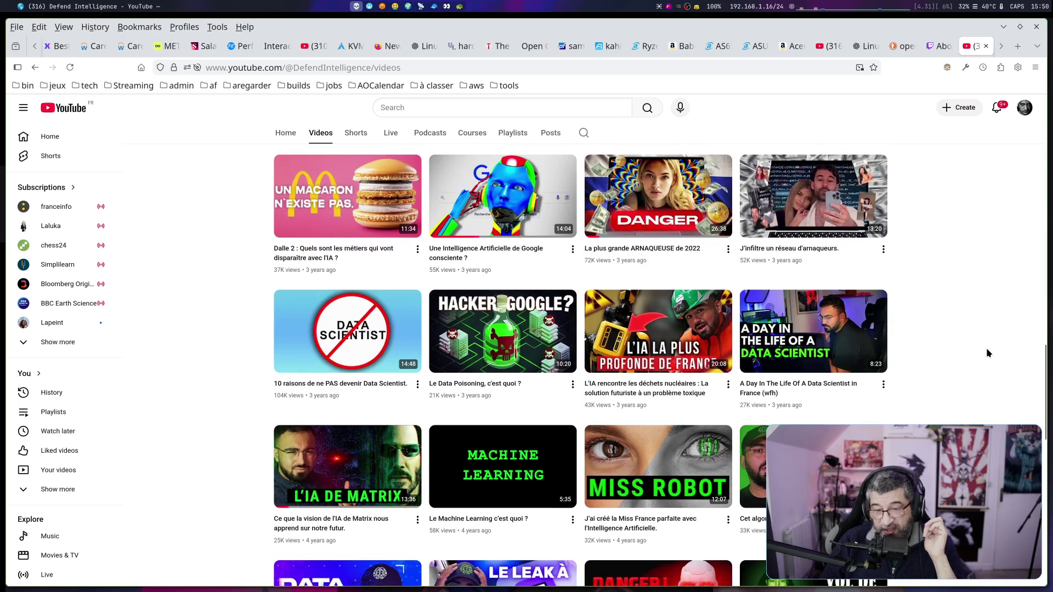
scroll(986, 349, "down", 6)
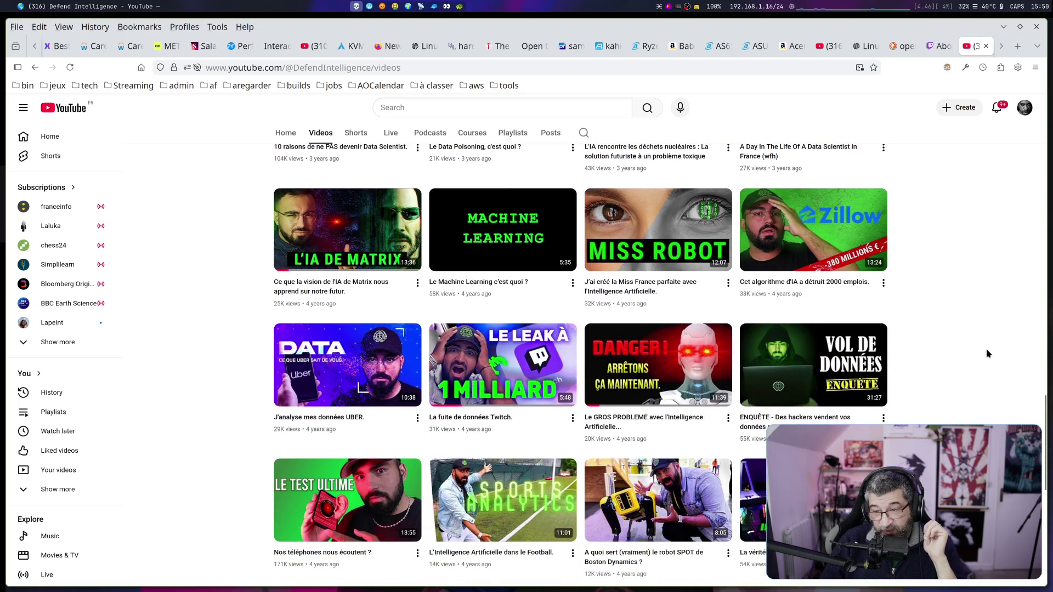
scroll(987, 353, "down", 2)
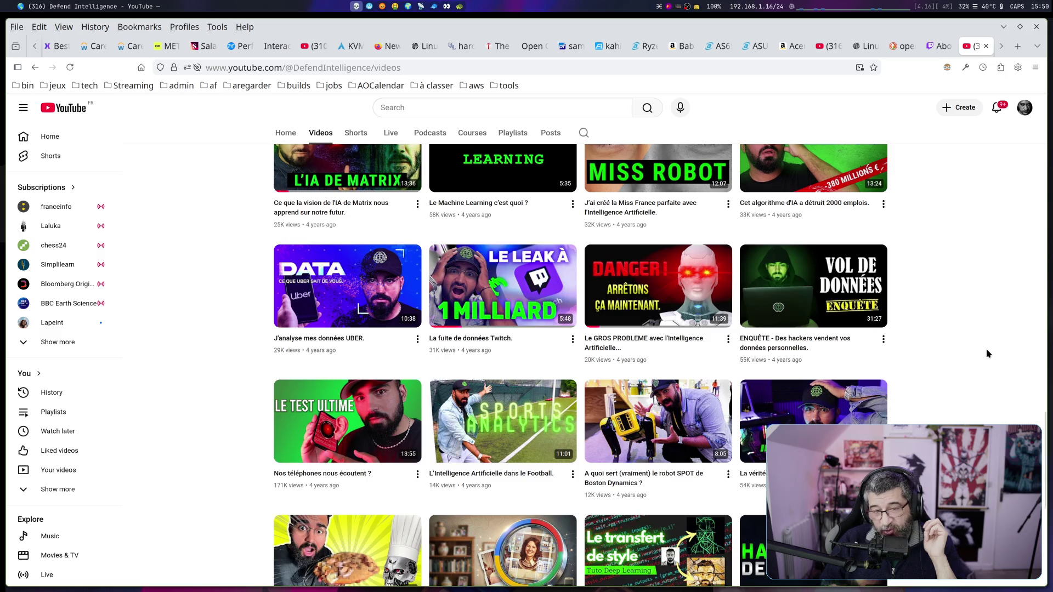
scroll(987, 354, "down", 2)
scroll(987, 353, "down", 6)
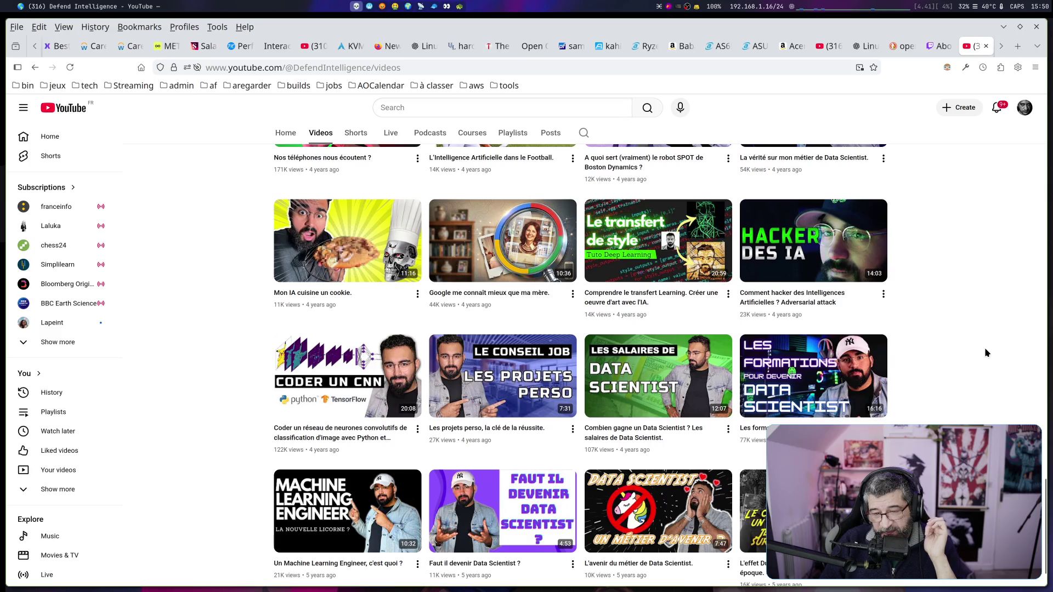
scroll(967, 370, "up", 20)
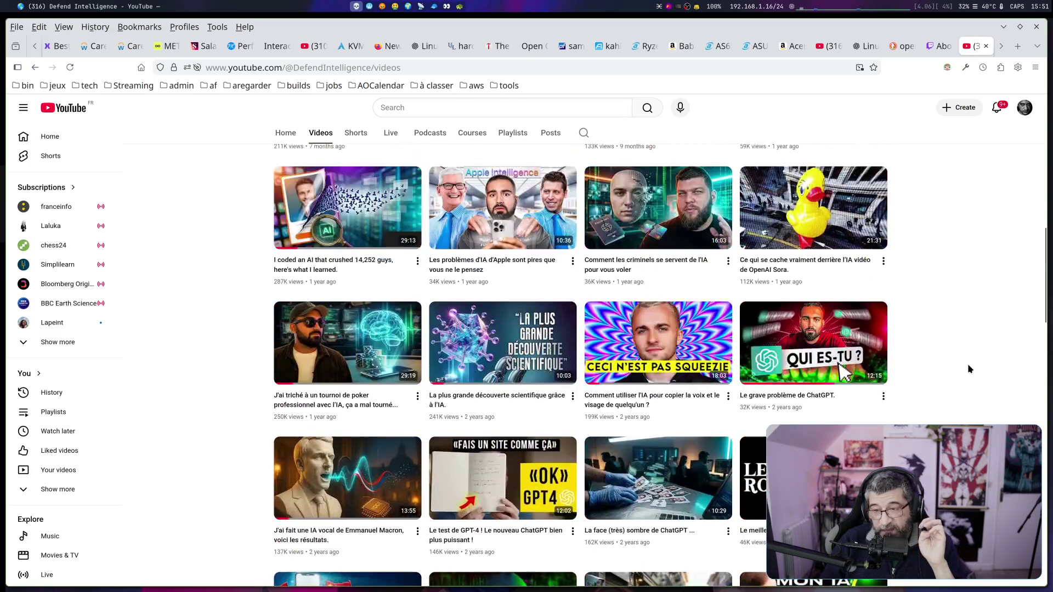
scroll(969, 369, "down", 7)
scroll(968, 364, "down", 1)
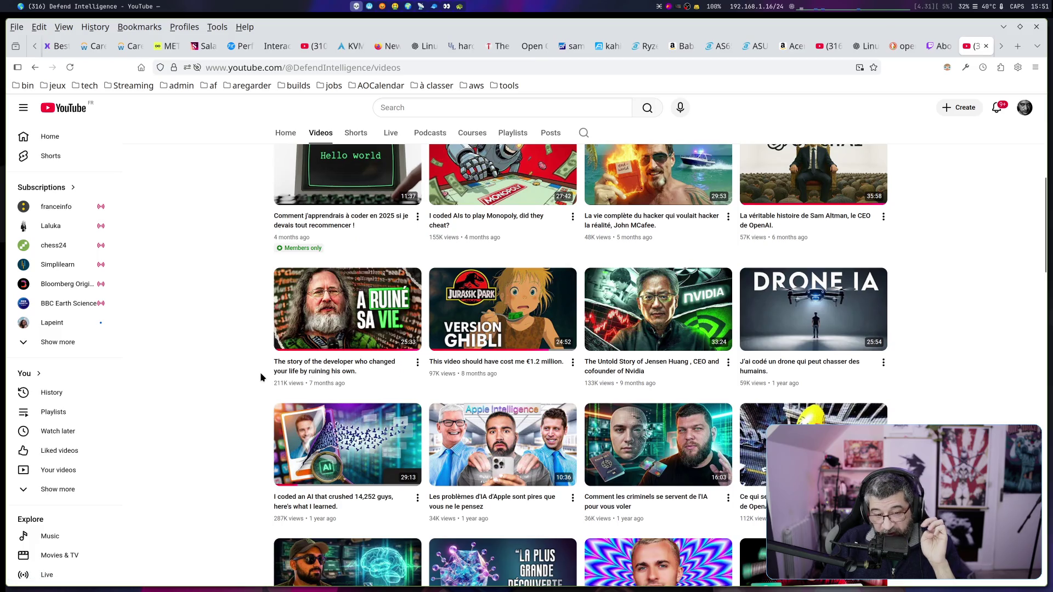
mouse_move(277, 391)
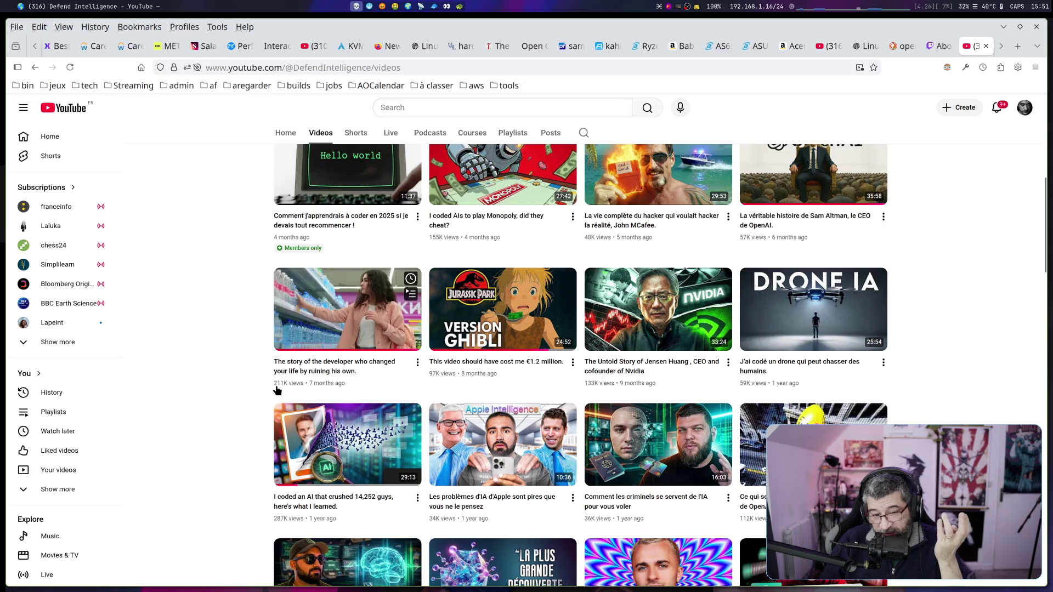